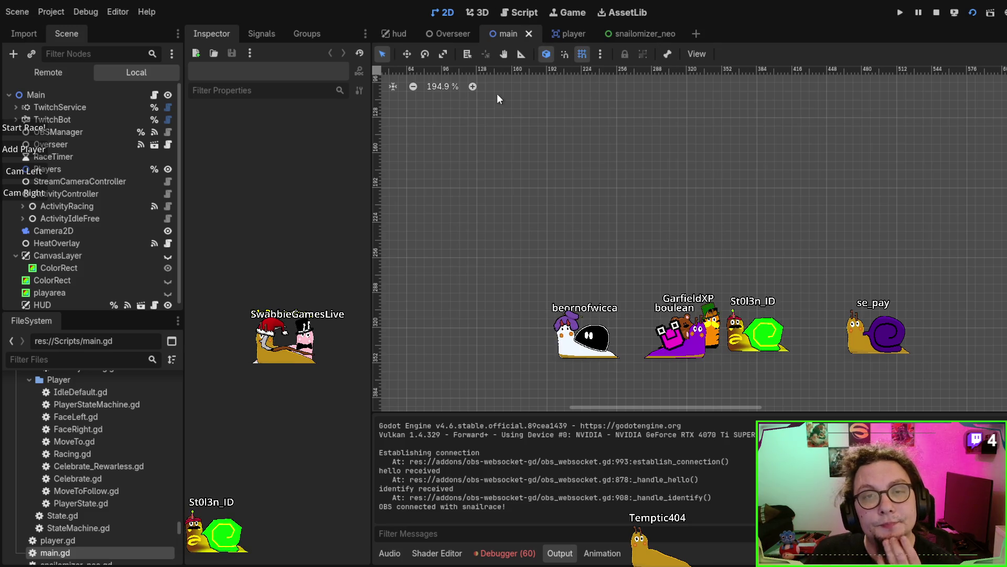
# Filter the FileSystem dock for 'player' and drop two player.tscn instances into the 2D view.
pyautogui.scroll(-1, 116, 226)
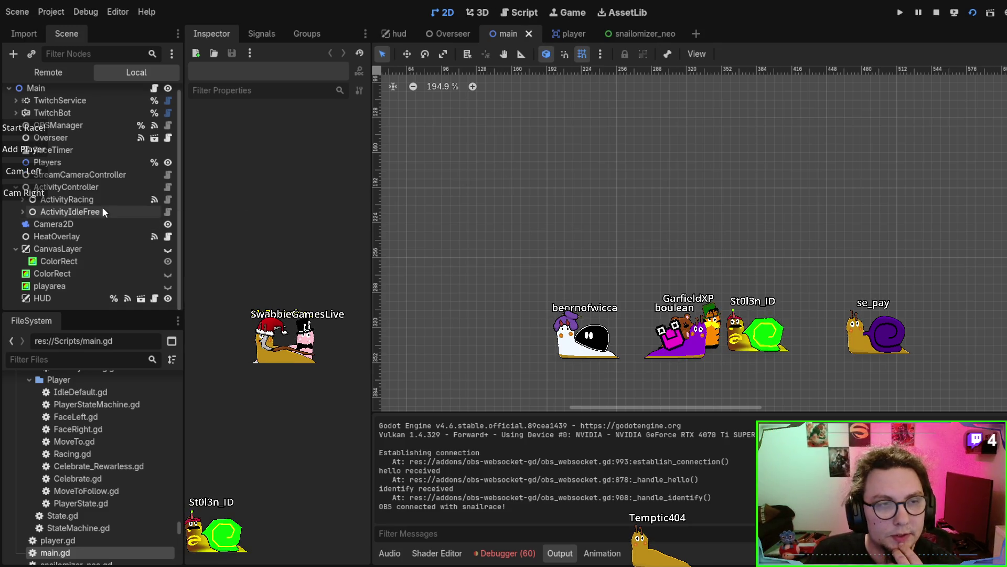
pyautogui.click(45, 361)
pyautogui.write('player')
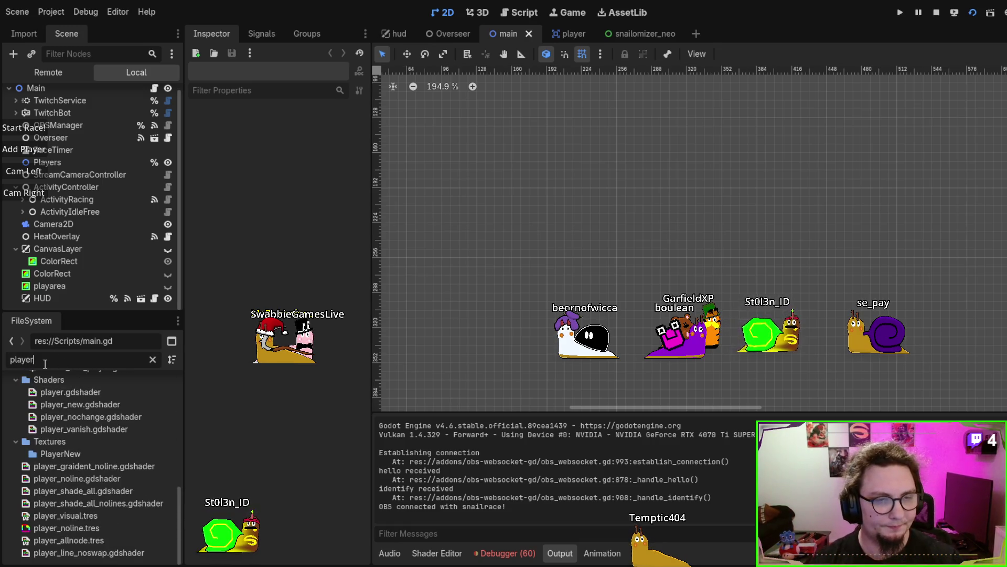
pyautogui.scroll(8, 128, 509)
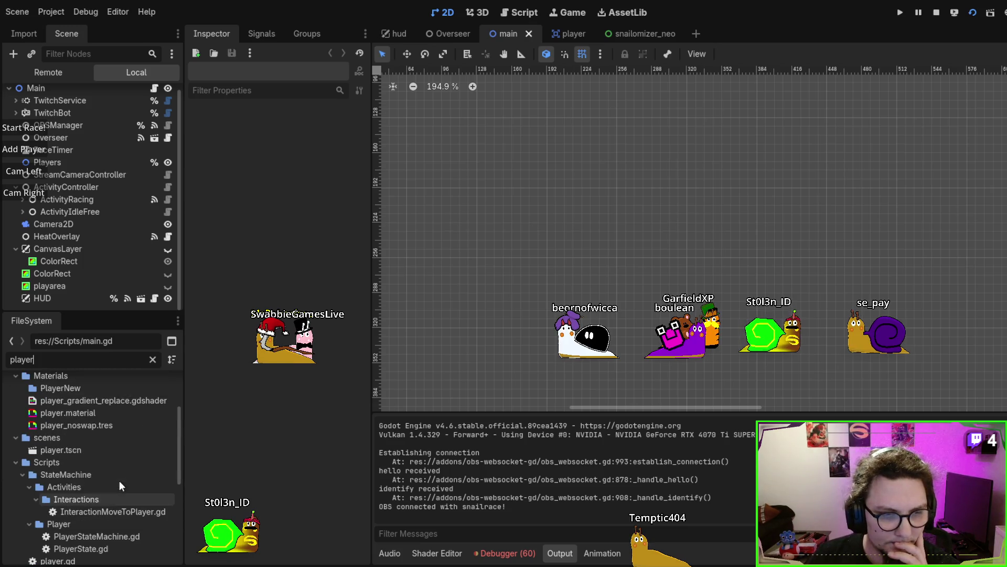
pyautogui.moveTo(54, 451)
pyautogui.mouseDown()
pyautogui.moveTo(600, 258)
pyautogui.moveTo(537, 181)
pyautogui.mouseUp()
pyautogui.moveTo(53, 449)
pyautogui.mouseDown()
pyautogui.moveTo(116, 443)
pyautogui.moveTo(729, 234)
pyautogui.mouseUp()
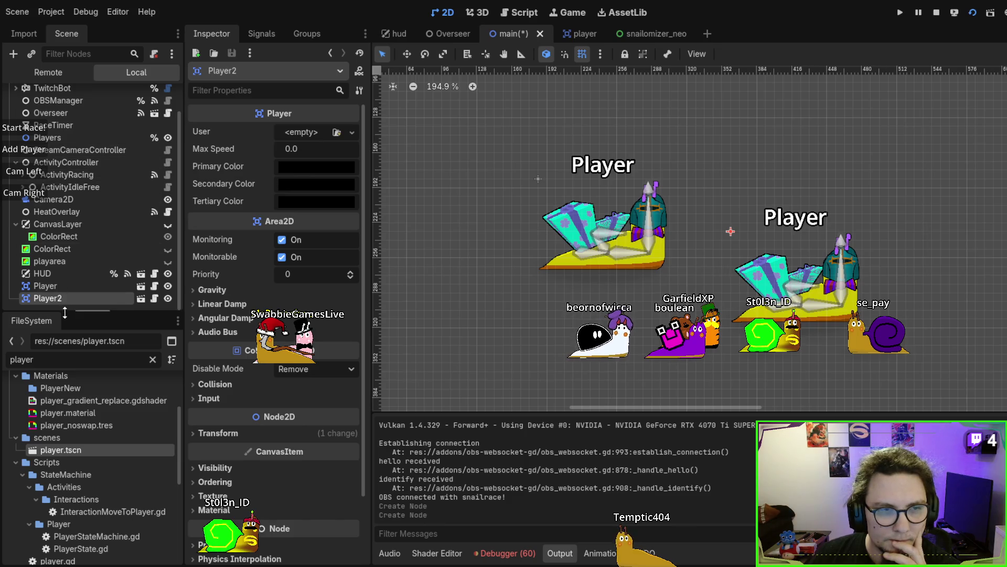
# Reparent Player and Player2 under the Players node and move Player right and down.
pyautogui.keyDown('shift'); pyautogui.click(52, 285); pyautogui.keyUp('shift')
pyautogui.moveTo(52, 286); pyautogui.dragTo(63, 137)
pyautogui.click(63, 136)
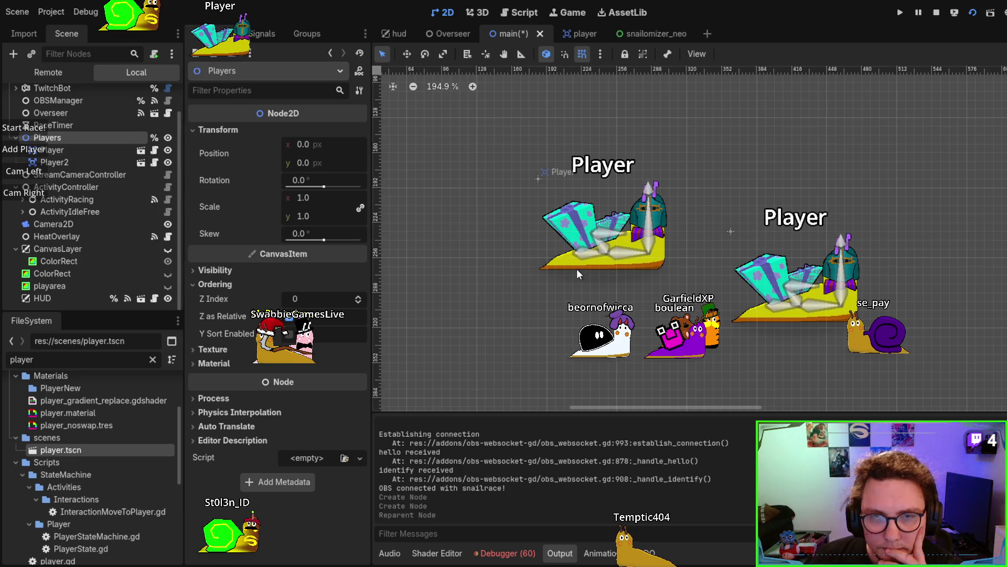
pyautogui.scroll(5, 580, 273)
pyautogui.click(560, 262)
pyautogui.moveTo(561, 256)
pyautogui.mouseDown()
pyautogui.moveTo(756, 341)
pyautogui.moveTo(834, 356)
pyautogui.moveTo(820, 360)
pyautogui.moveTo(820, 385)
pyautogui.mouseUp()
pyautogui.scroll(5, 820, 385)
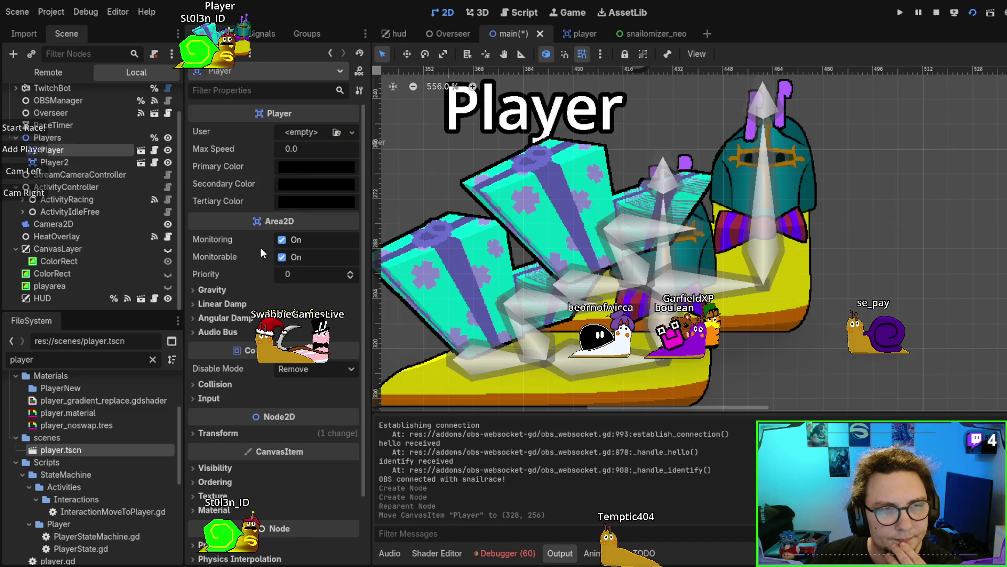
# Enable Y Sort on the Players node and nudge Player up to (384, 232).
pyautogui.click(83, 129)
pyautogui.click(84, 135)
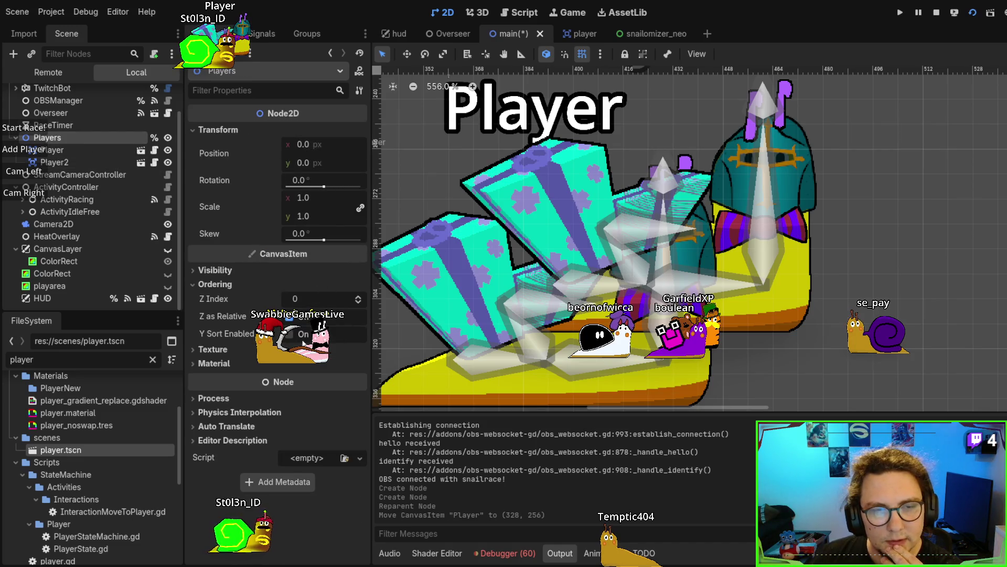
pyautogui.click(290, 334)
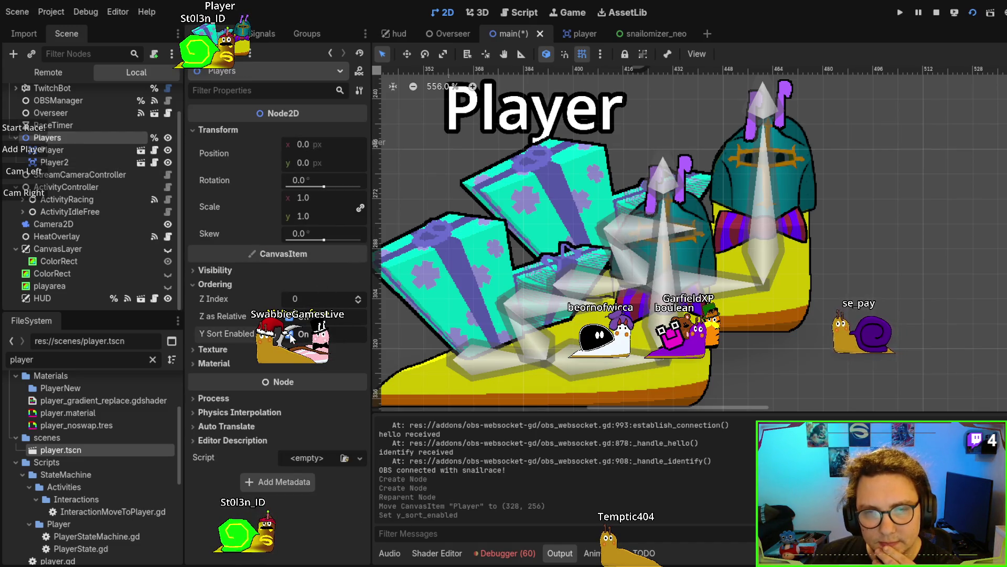
pyautogui.click(290, 334)
pyautogui.click(290, 334)
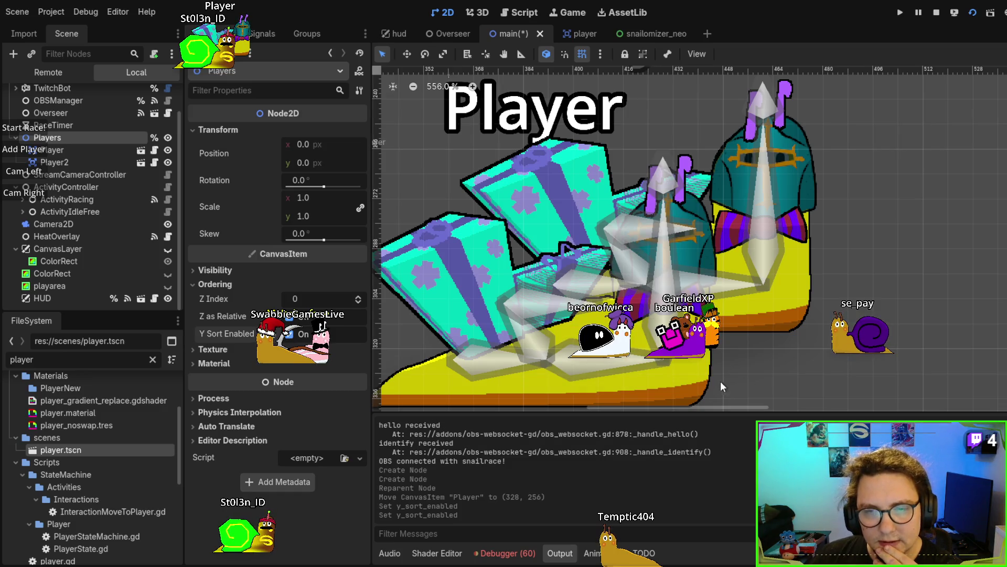
pyautogui.click(700, 383)
pyautogui.moveTo(701, 391)
pyautogui.mouseDown()
pyautogui.moveTo(725, 320)
pyautogui.moveTo(881, 304)
pyautogui.mouseUp()
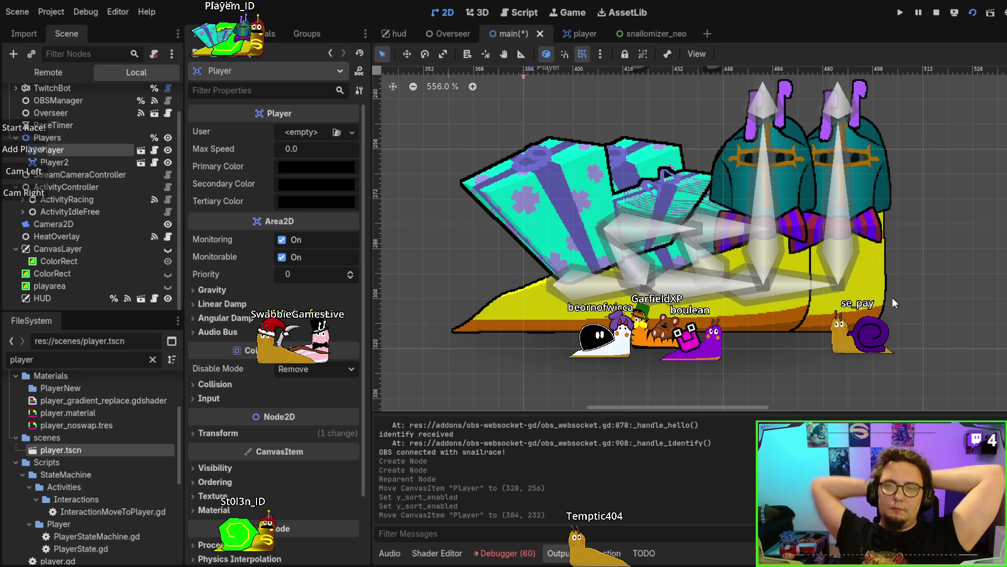
# Move Player left to (336, 224) and nudge Player2 up to (312, 232) so they overlap.
pyautogui.moveTo(809, 328)
pyautogui.mouseDown()
pyautogui.moveTo(689, 303)
pyautogui.moveTo(718, 294)
pyautogui.moveTo(532, 294)
pyautogui.mouseUp()
pyautogui.scroll(1, 718, 294)
pyautogui.scroll(5, 633, 214)
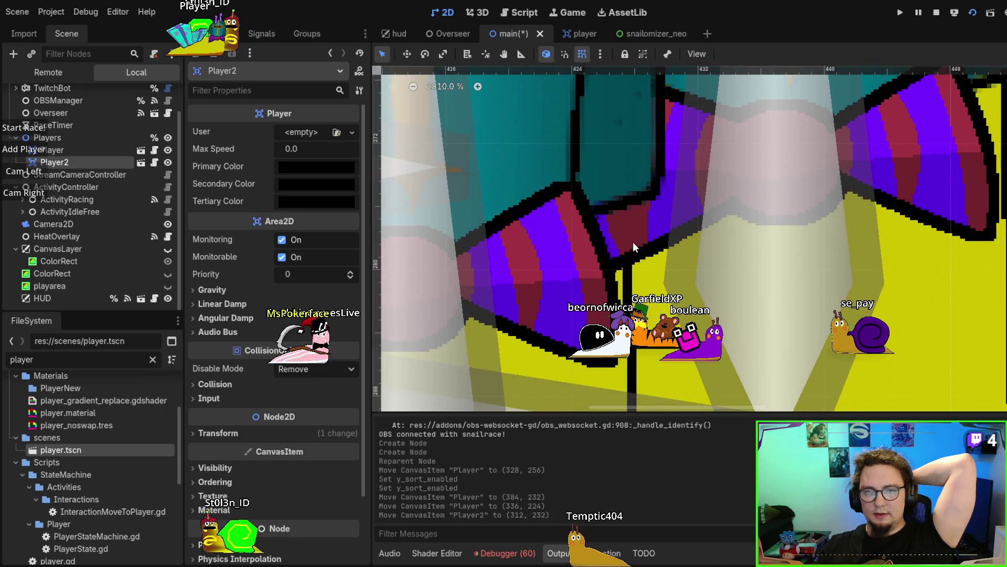
pyautogui.scroll(-5, 633, 246)
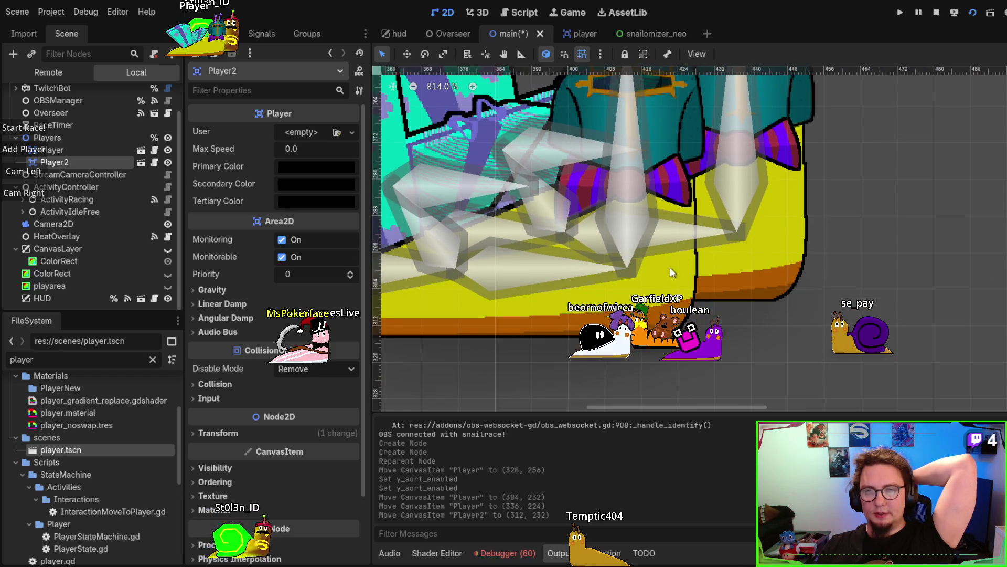
pyautogui.moveTo(653, 314)
pyautogui.mouseDown()
pyautogui.moveTo(653, 282)
pyautogui.moveTo(656, 317)
pyautogui.moveTo(654, 306)
pyautogui.mouseUp()
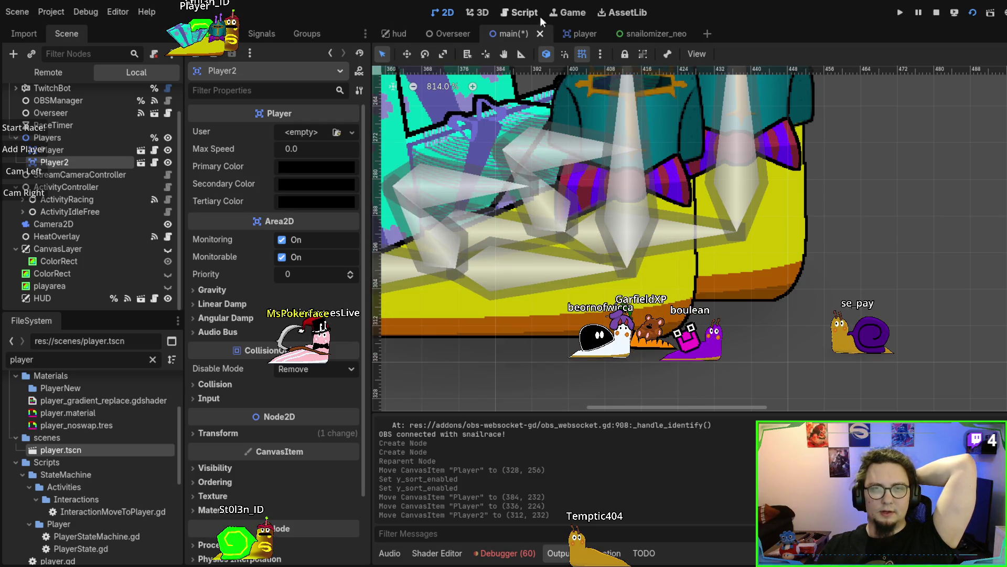
# In the player scene, hide the shell and feelers while keeping body_detail visible.
pyautogui.click(576, 34)
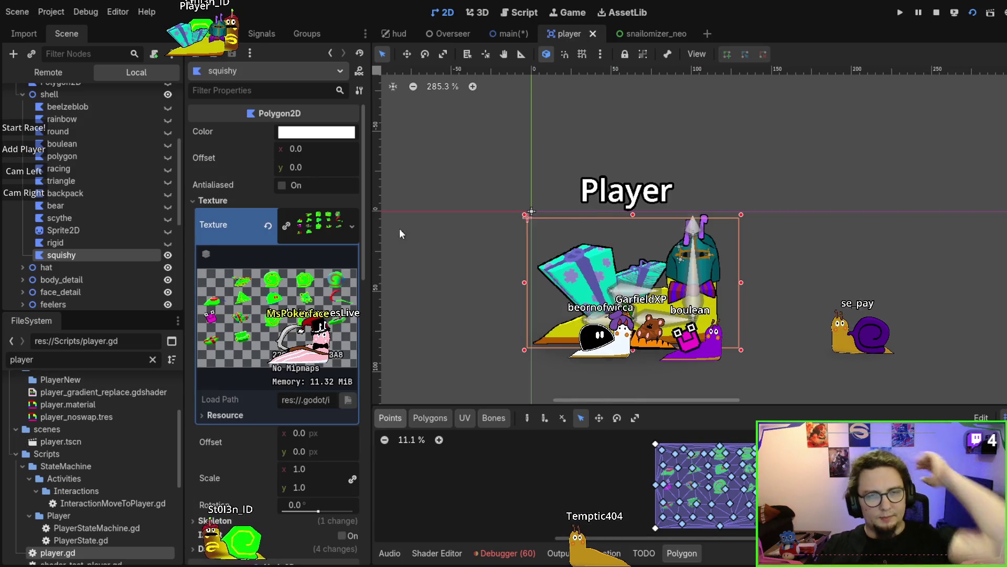
pyautogui.scroll(5, 162, 240)
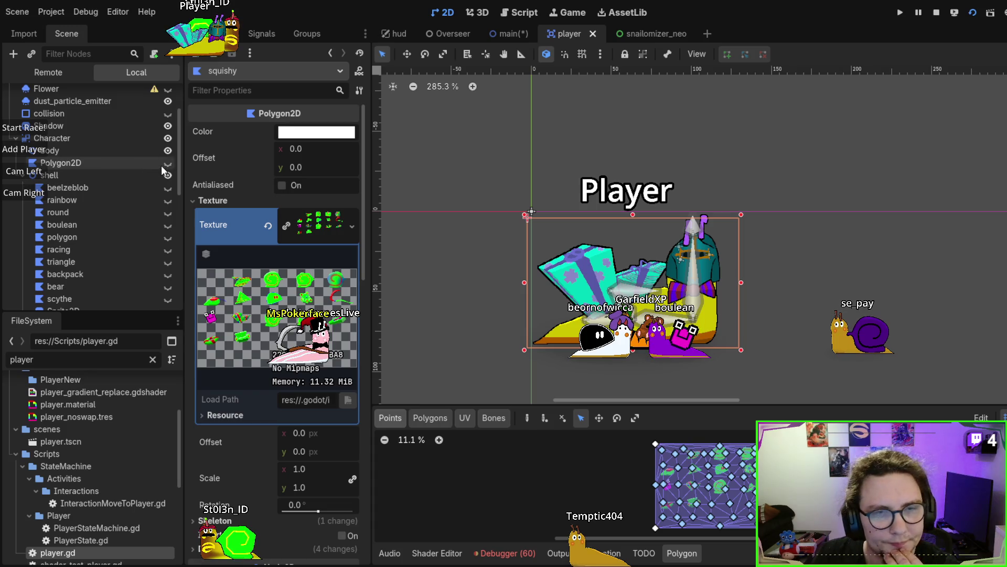
pyautogui.scroll(-5, 162, 189)
pyautogui.scroll(6, 109, 177)
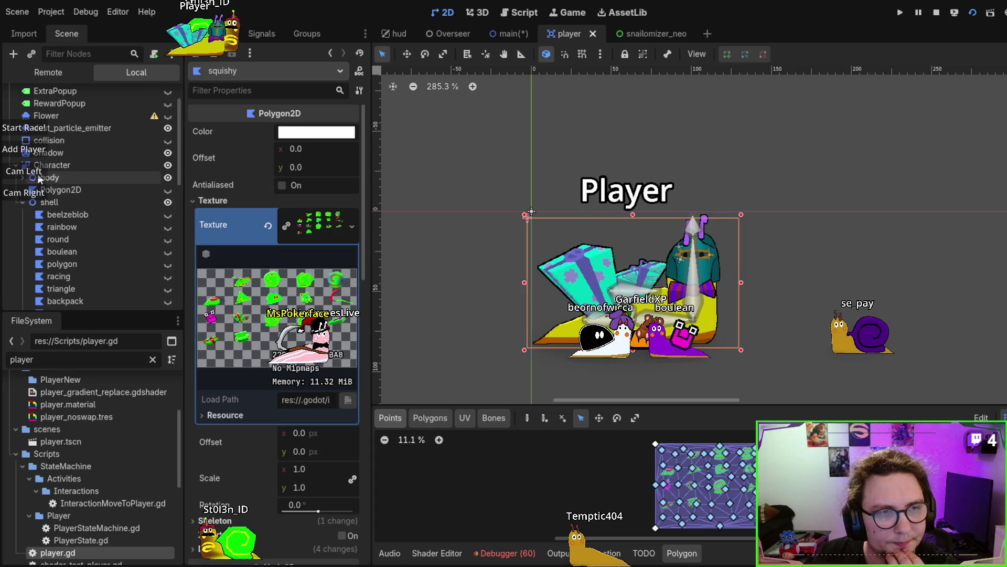
pyautogui.click(23, 201)
pyautogui.click(168, 203)
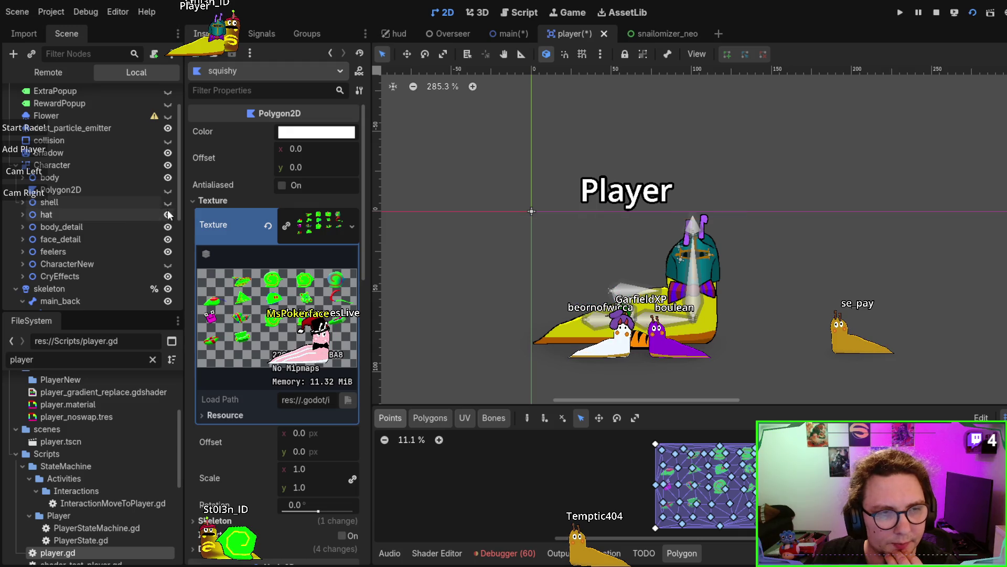
pyautogui.click(168, 226)
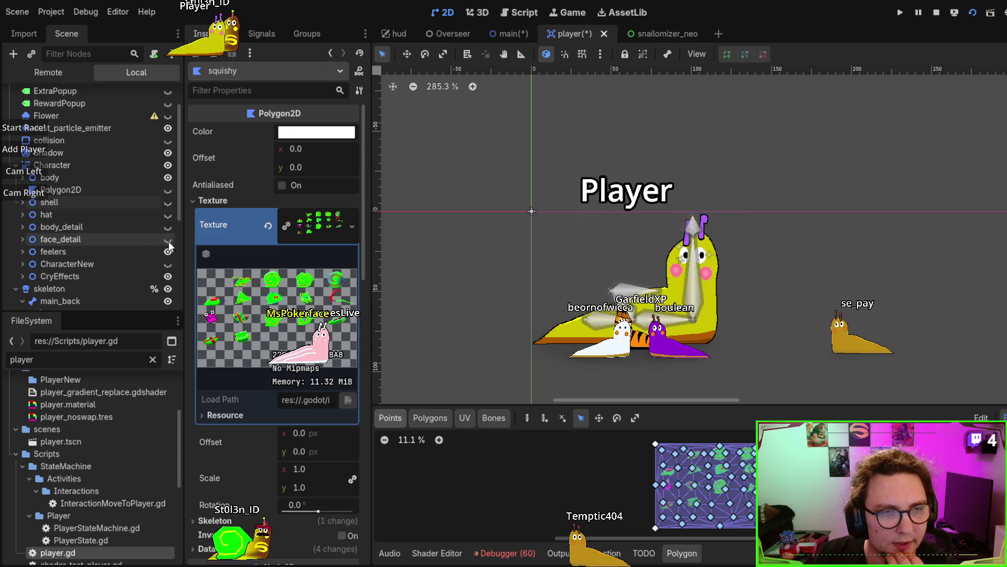
pyautogui.click(168, 252)
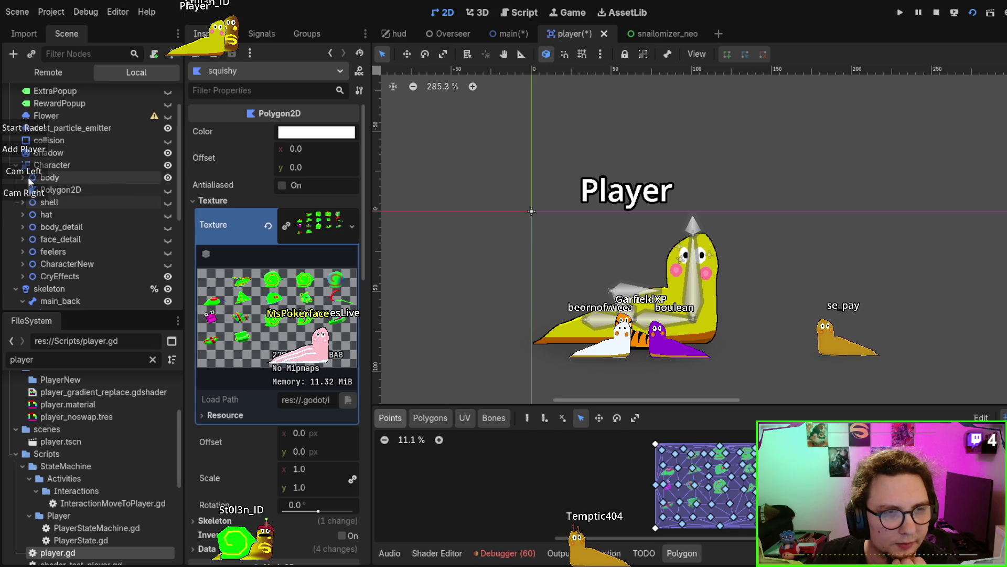
pyautogui.click(167, 227)
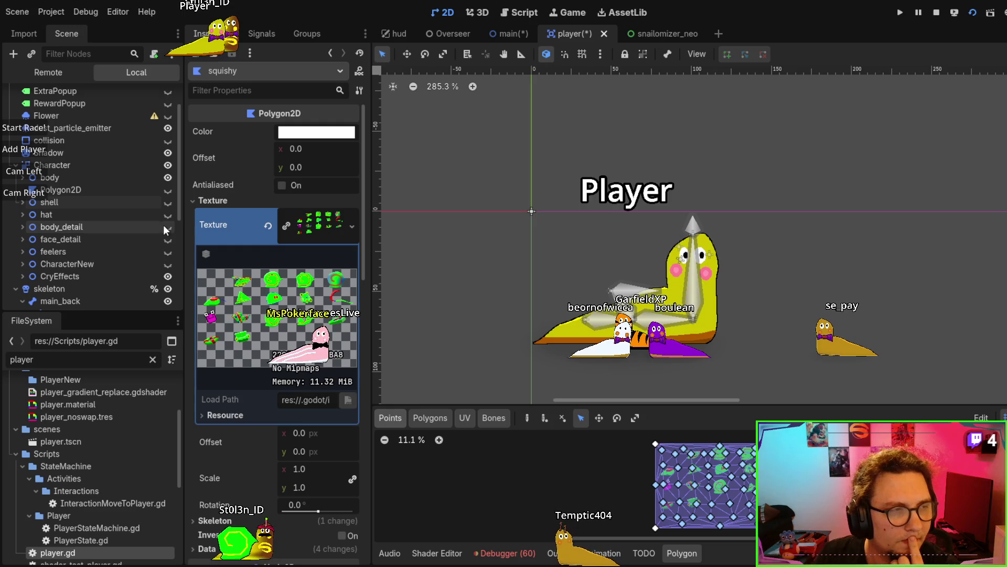
# Frame the slug, stop the running game, and save the player scene.
pyautogui.press('f')
pyautogui.moveTo(702, 192); pyautogui.dragTo(603, 186)
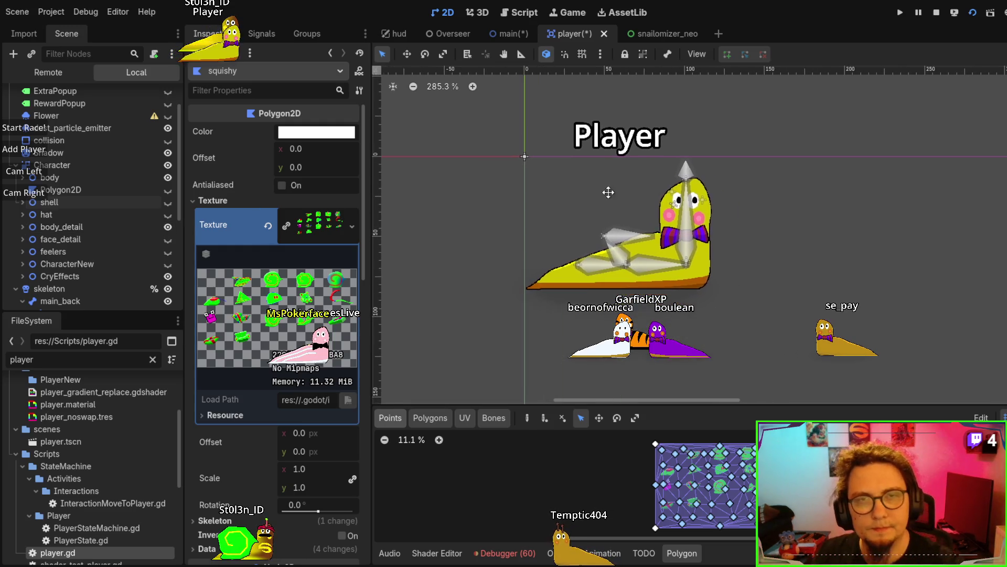
pyautogui.click(936, 12)
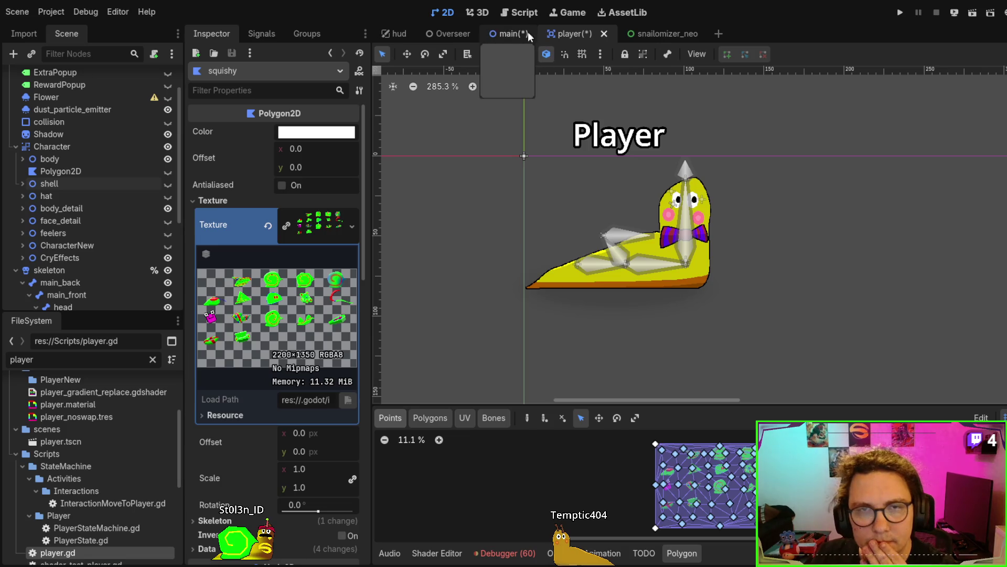
pyautogui.hotkey('ctrl', 's')
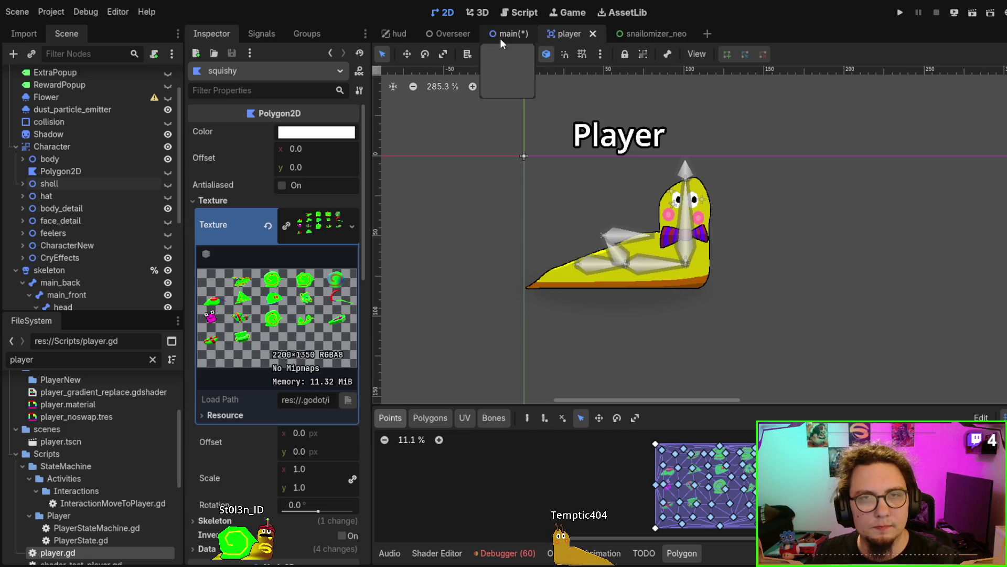
pyautogui.click(501, 34)
# Toggle Y Sort Enabled on Player2 repeatedly to compare the snails' layering.
pyautogui.moveTo(580, 167); pyautogui.dragTo(539, 249)
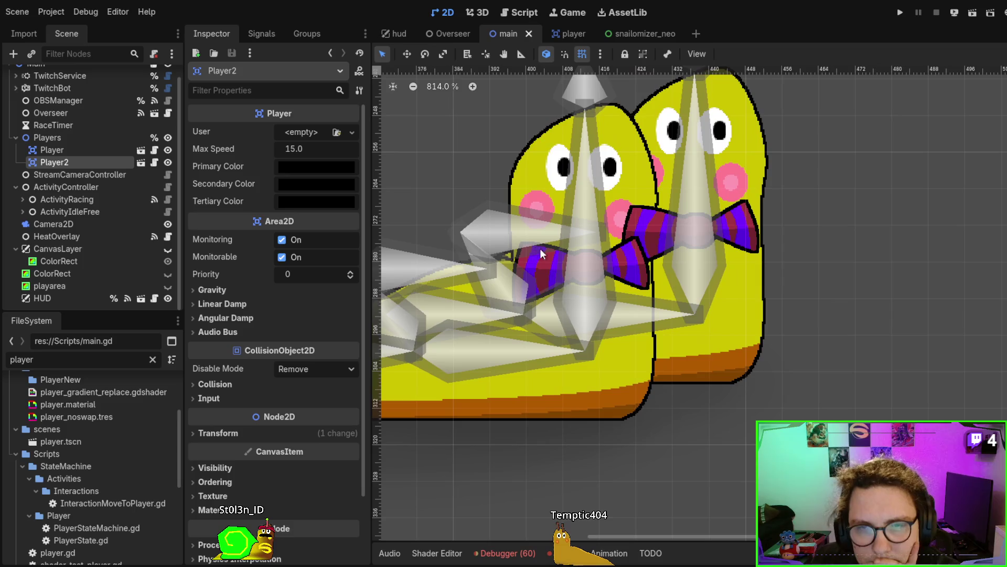
pyautogui.moveTo(629, 377)
pyautogui.mouseDown()
pyautogui.moveTo(632, 345)
pyautogui.moveTo(636, 449)
pyautogui.moveTo(732, 447)
pyautogui.moveTo(702, 373)
pyautogui.moveTo(641, 353)
pyautogui.moveTo(629, 319)
pyautogui.moveTo(626, 352)
pyautogui.moveTo(629, 322)
pyautogui.moveTo(639, 324)
pyautogui.mouseUp()
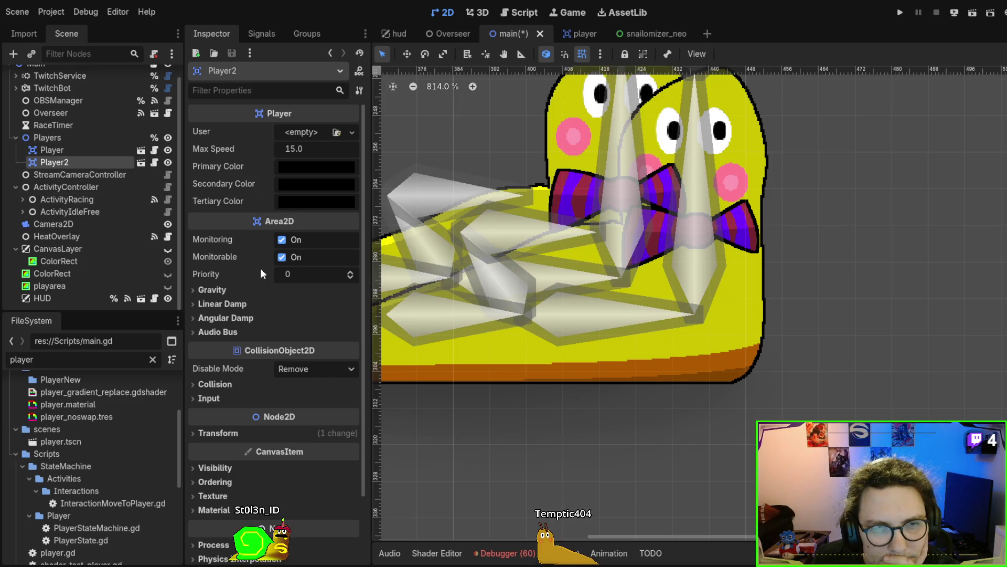
pyautogui.scroll(-3, 246, 265)
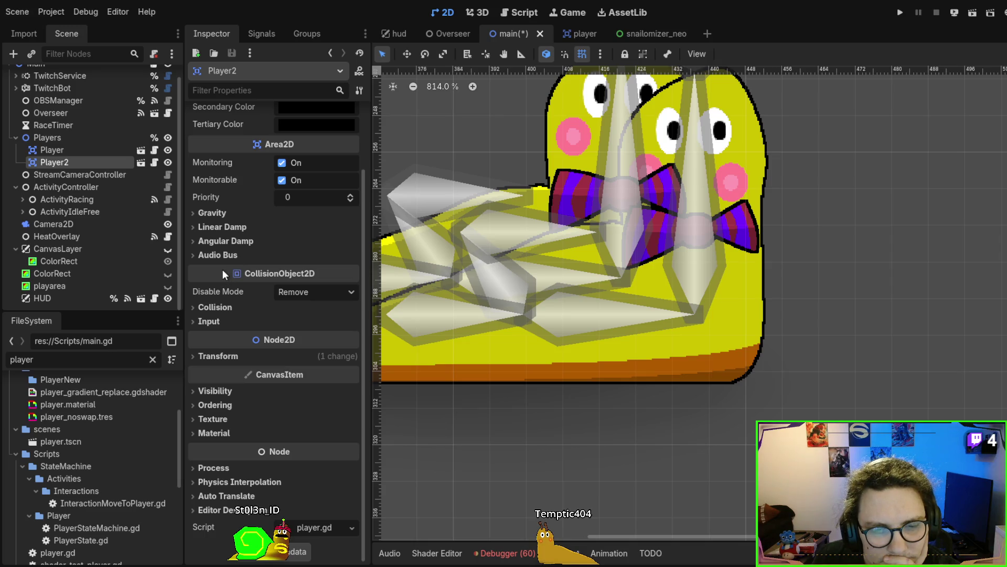
pyautogui.click(215, 405)
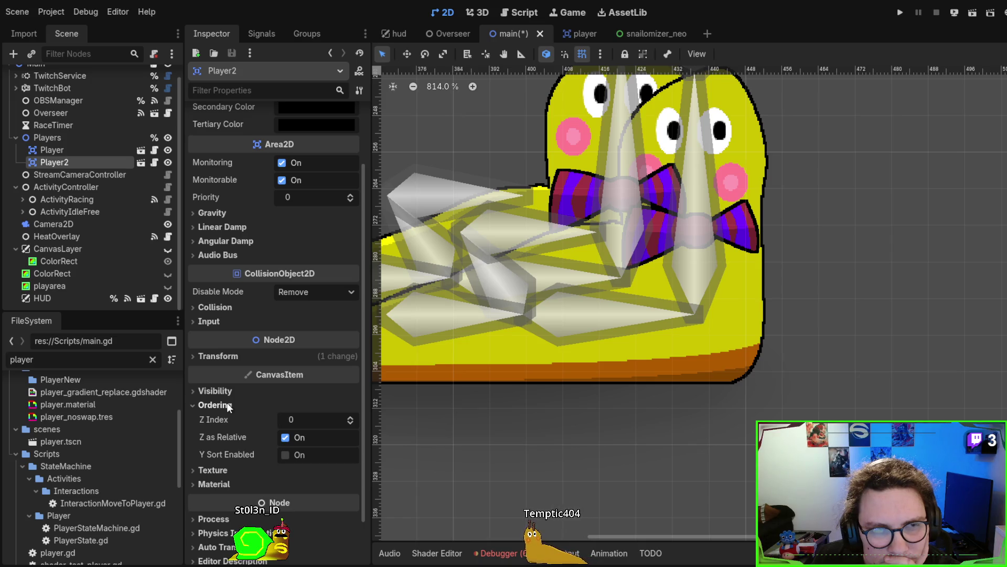
pyautogui.click(284, 454)
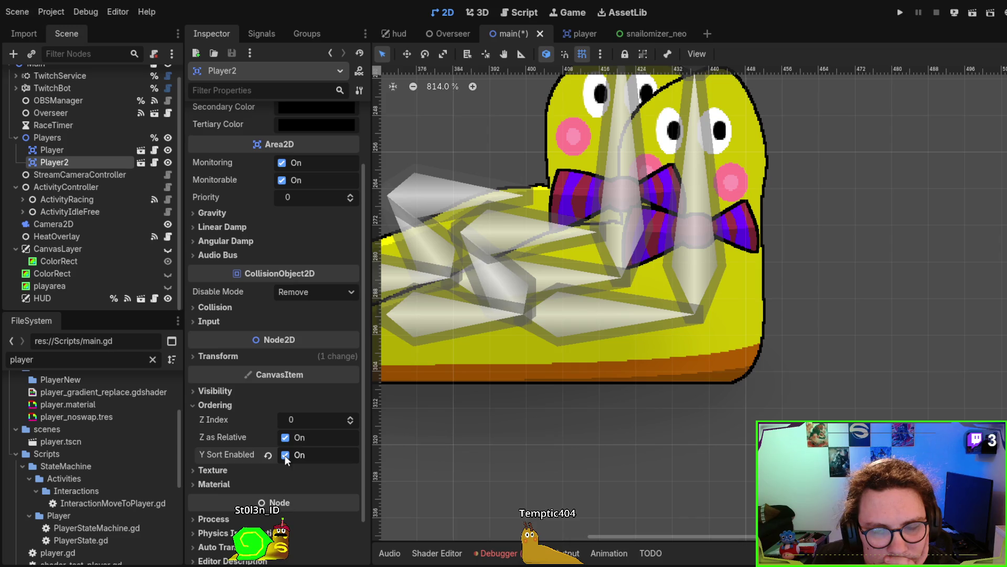
pyautogui.click(285, 455)
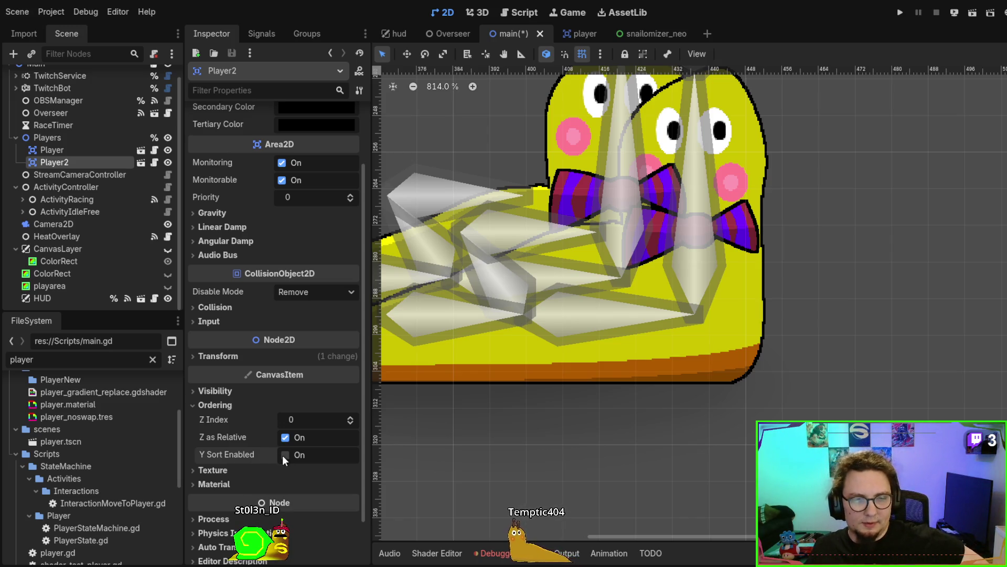
pyautogui.click(282, 455)
pyautogui.click(282, 454)
pyautogui.click(282, 454)
pyautogui.click(282, 454)
pyautogui.click(282, 454)
pyautogui.click(282, 454)
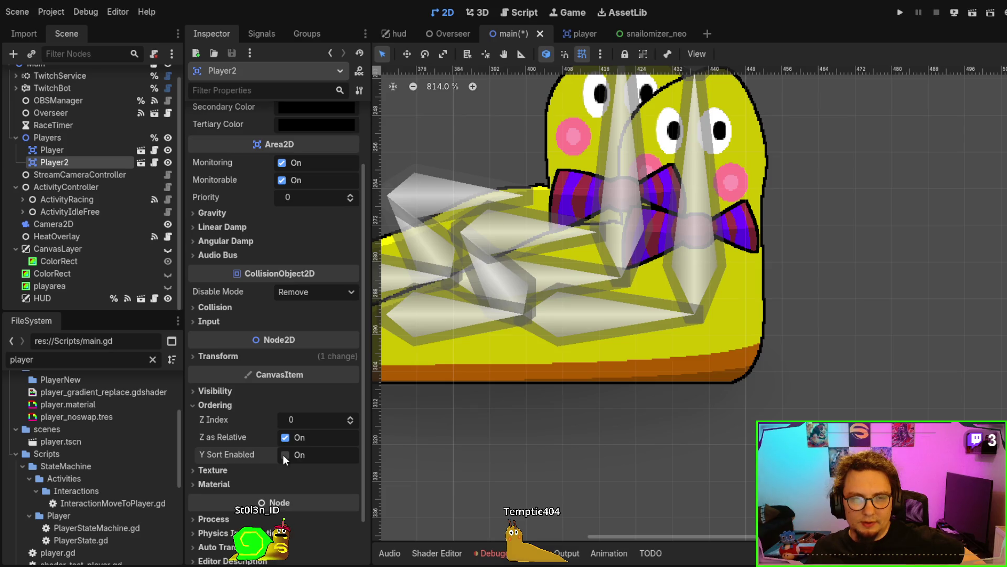
pyautogui.click(283, 455)
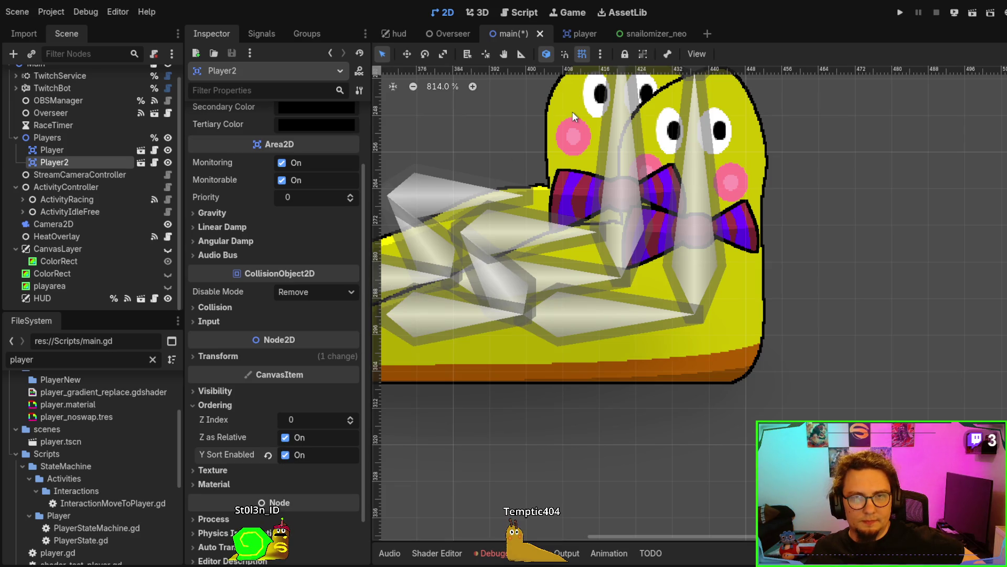
# Test Y Sort Enabled on Player and Player2, leaving both switched off.
pyautogui.click(46, 149)
pyautogui.scroll(-3, 203, 376)
pyautogui.click(215, 405)
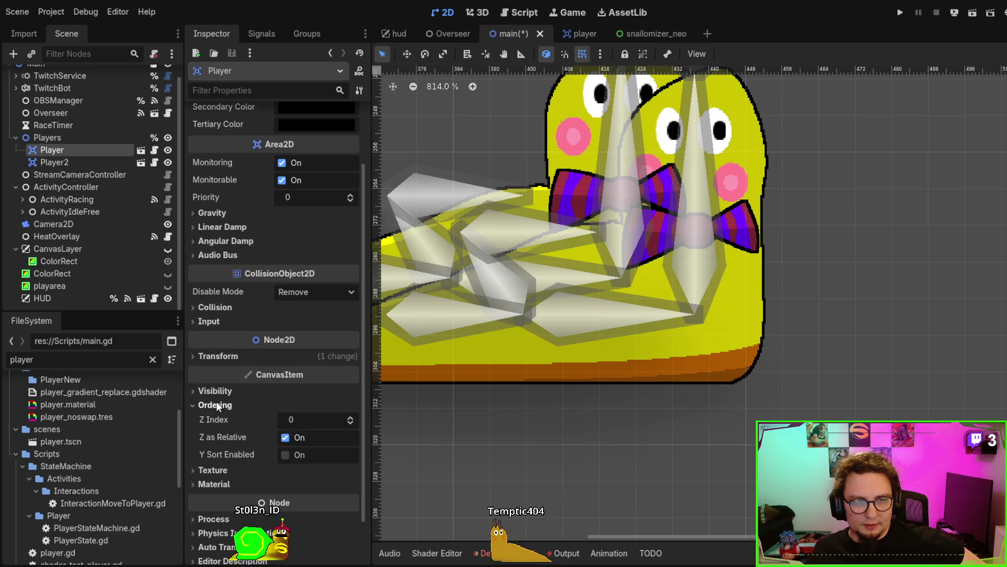
pyautogui.click(284, 455)
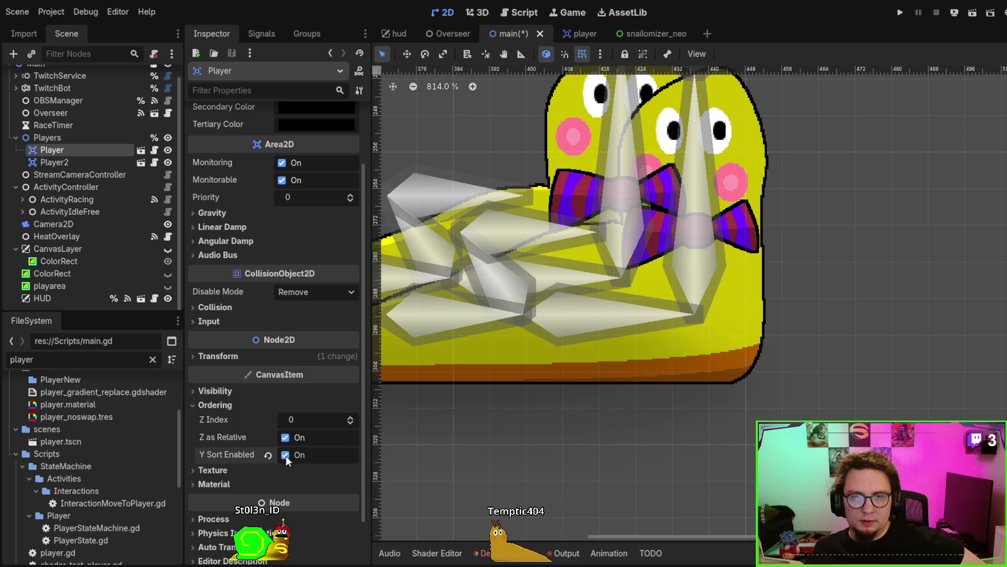
pyautogui.click(285, 455)
pyautogui.click(104, 166)
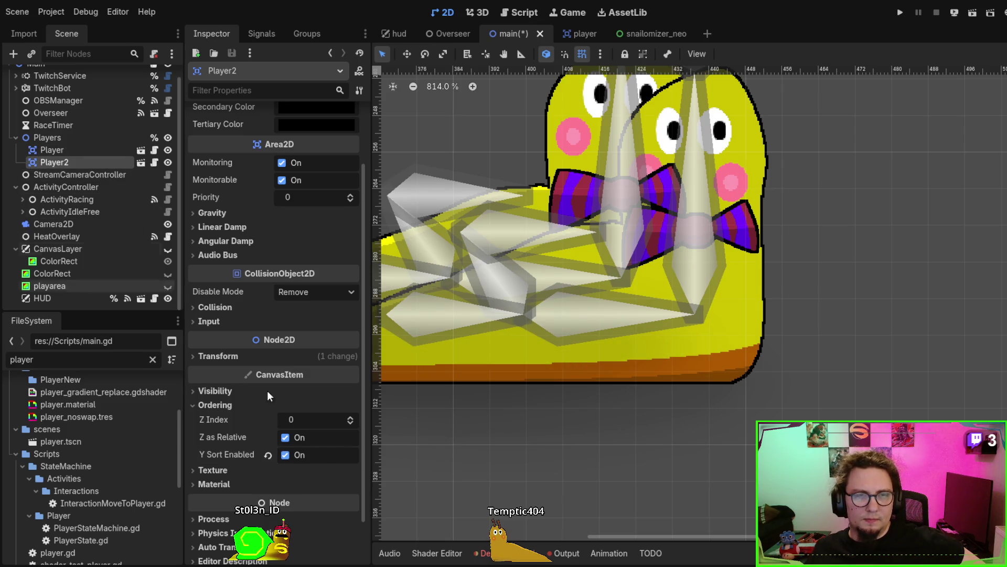
pyautogui.click(285, 454)
pyautogui.click(285, 454)
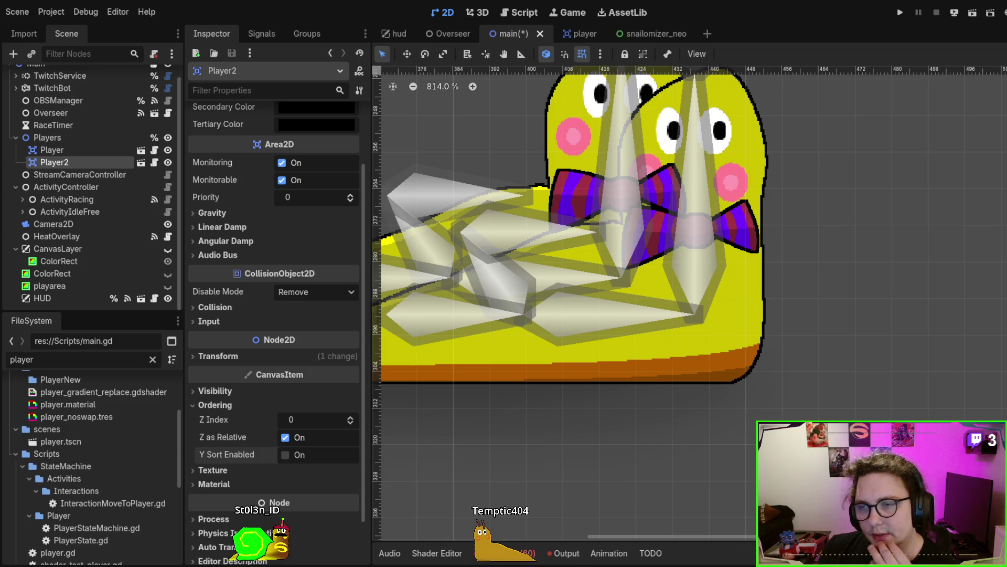
# Nudge Player down on the canvas and reorder Player2 within the Players group.
pyautogui.scroll(-1, 757, 380)
pyautogui.moveTo(757, 380); pyautogui.dragTo(743, 435)
pyautogui.scroll(6, 672, 180)
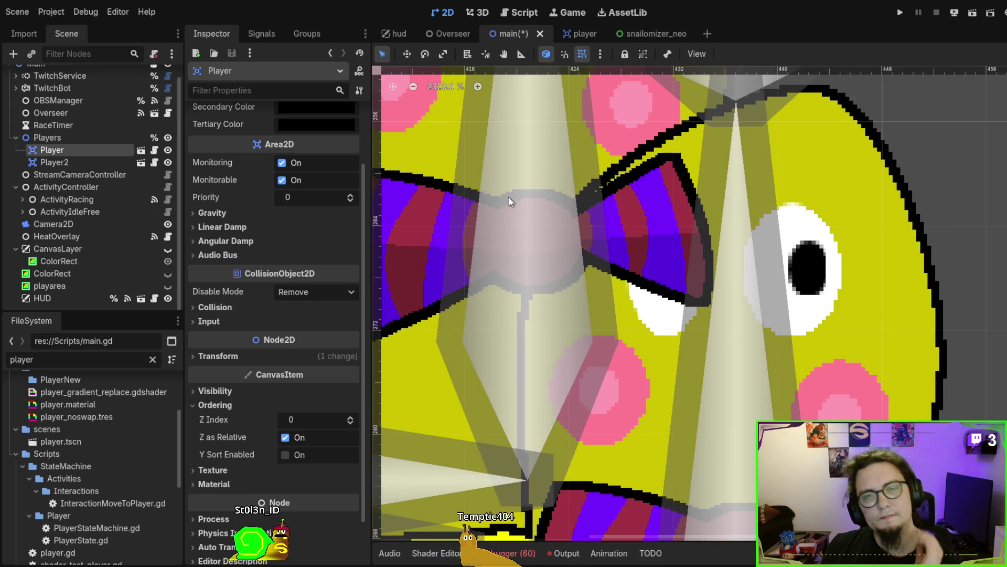
pyautogui.click(60, 165)
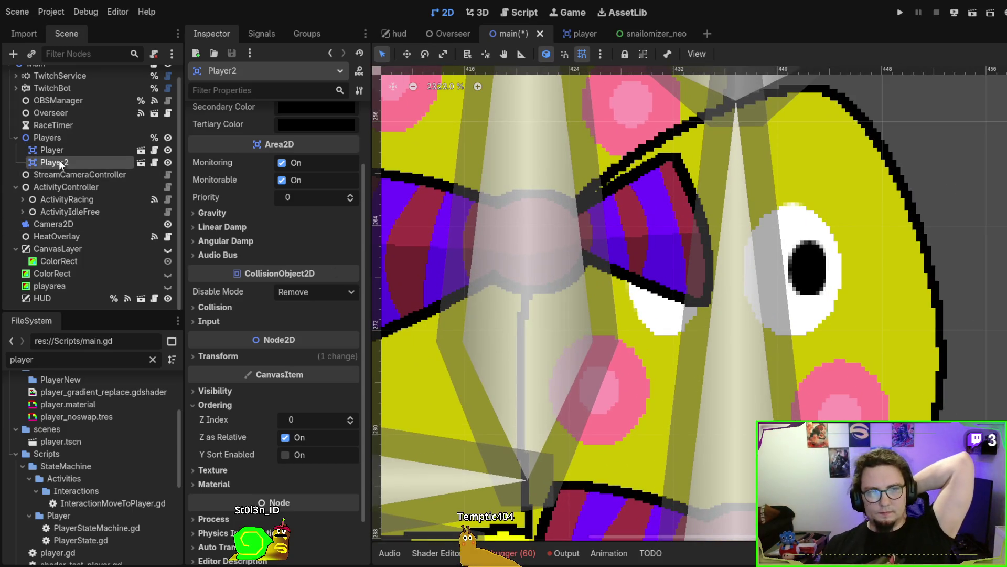
pyautogui.moveTo(60, 166); pyautogui.dragTo(58, 149)
# Check Main's Ordering properties, then enable Y Sort on the Players group node.
pyautogui.click(50, 138)
pyautogui.scroll(1, 64, 94)
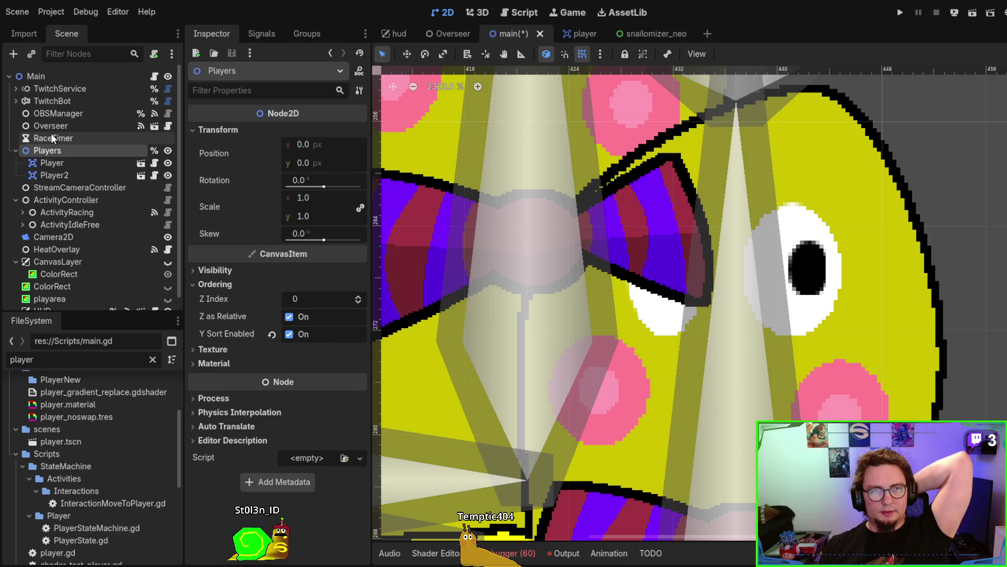
pyautogui.click(64, 80)
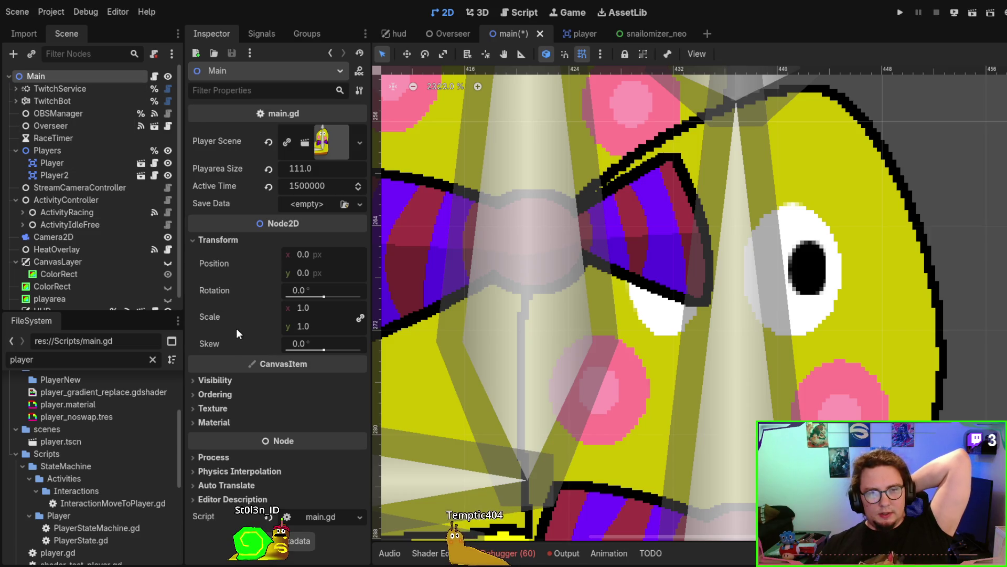
pyautogui.click(219, 394)
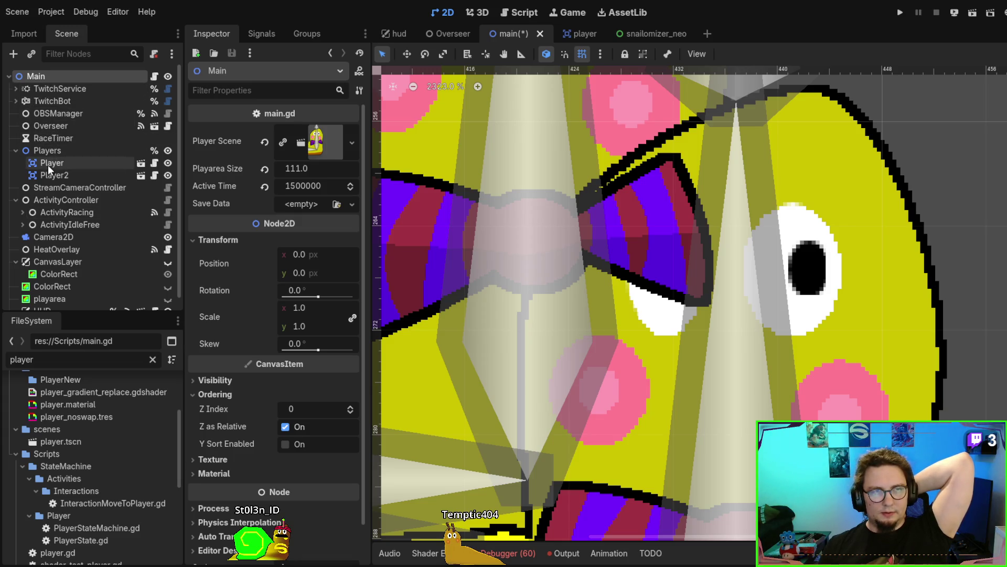
pyautogui.click(42, 150)
pyautogui.click(302, 334)
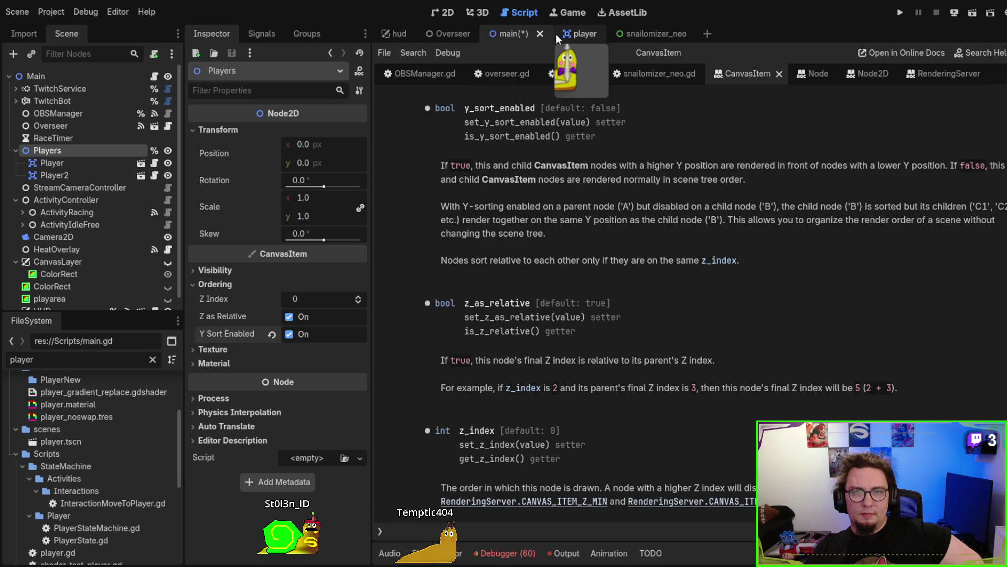
# Move Player2 on the 2D canvas and drag it above Player in the Players group.
pyautogui.click(446, 13)
pyautogui.scroll(-3, 747, 298)
pyautogui.moveTo(556, 131); pyautogui.dragTo(534, 290)
pyautogui.moveTo(60, 176); pyautogui.dragTo(58, 156)
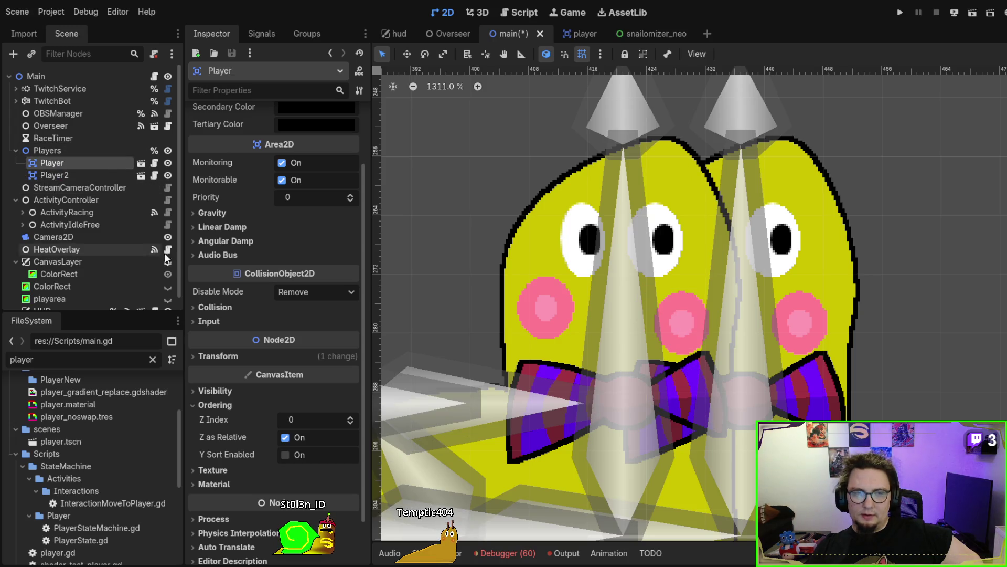
# Move Player2 lower on the canvas and bring up the CanvasItem docs on y_sort_enabled.
pyautogui.click(74, 151)
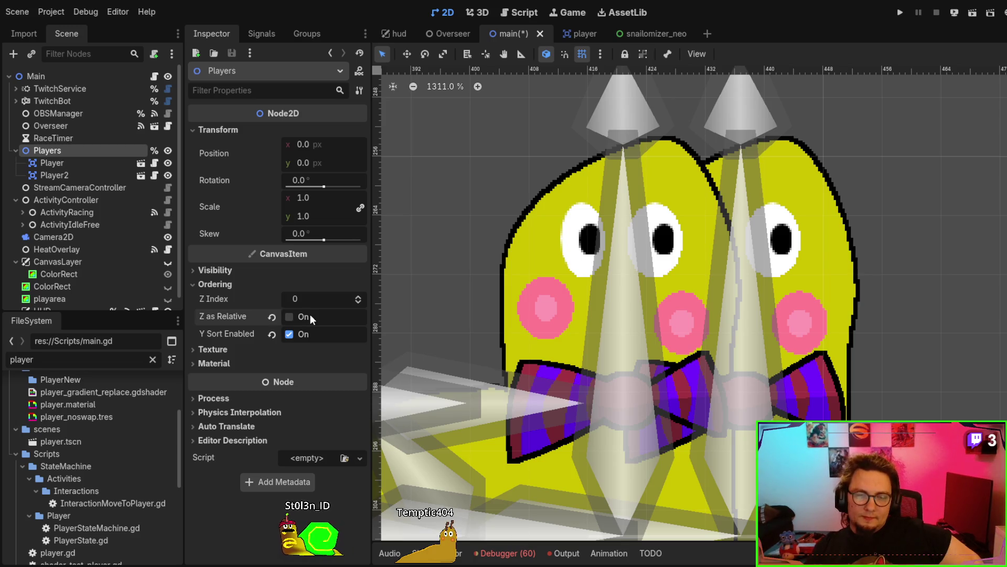
pyautogui.moveTo(600, 260); pyautogui.dragTo(549, 284)
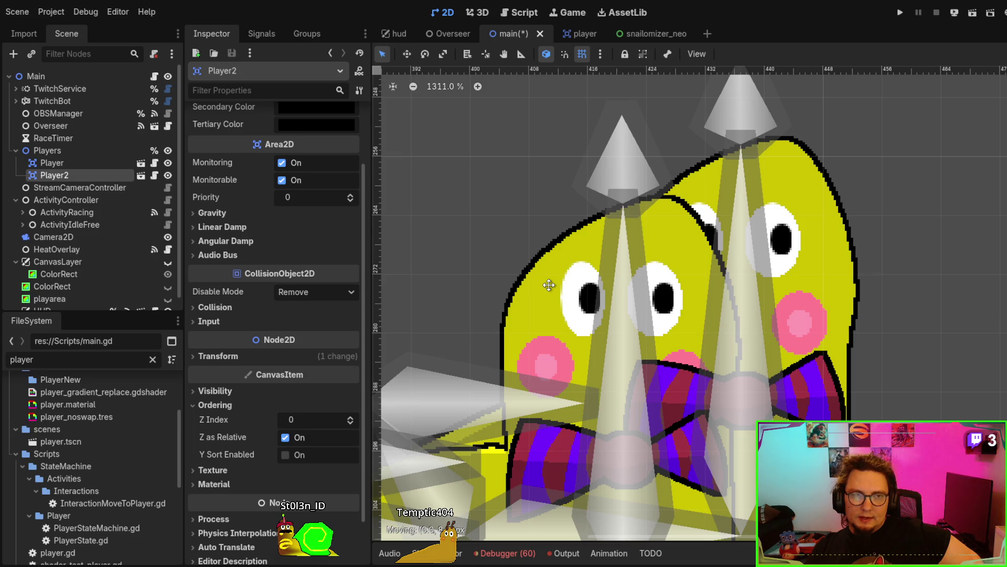
pyautogui.click(44, 149)
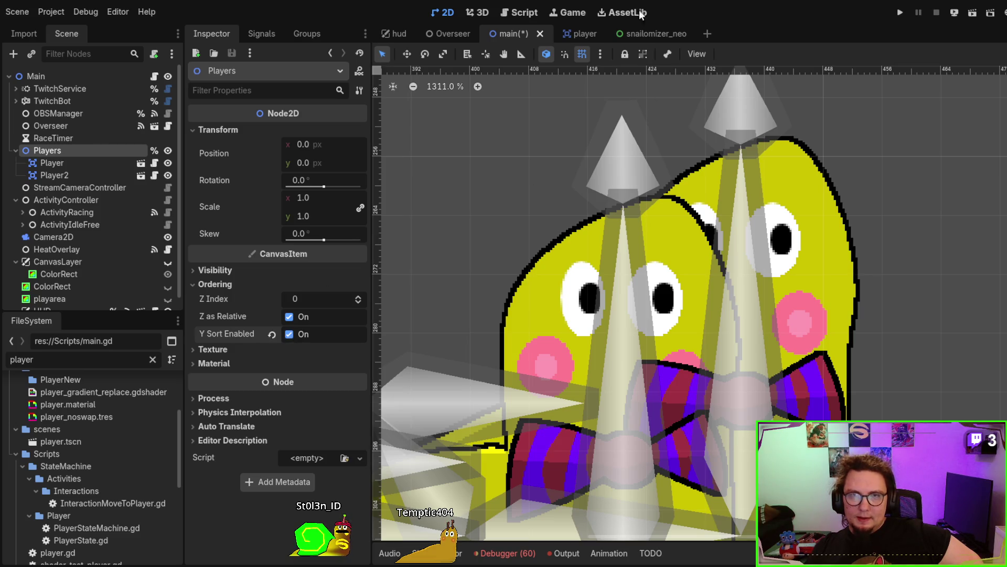
pyautogui.moveTo(636, 33)
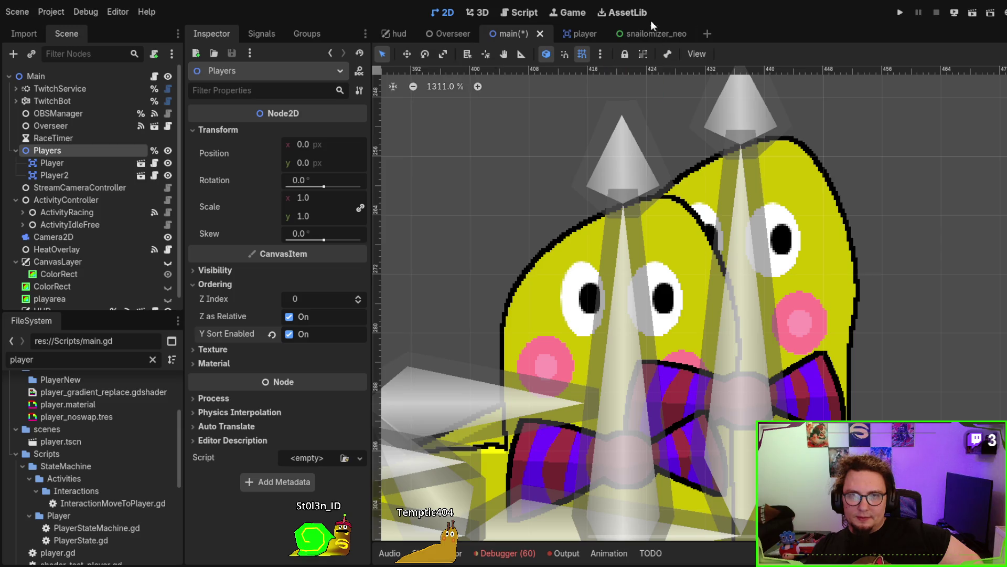
pyautogui.click(507, 12)
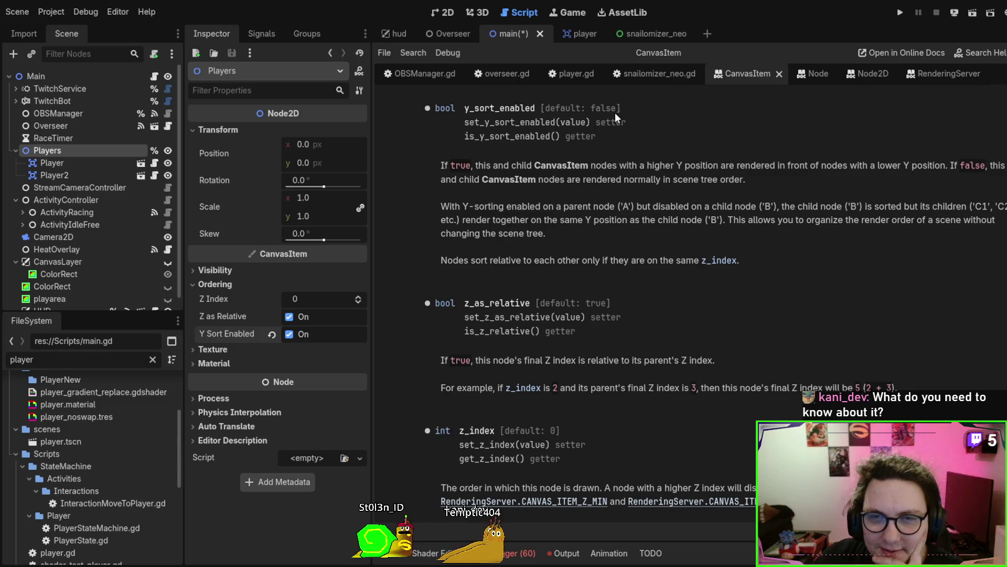
# Switch to the player scene, showing its player.gd script.
pyautogui.click(571, 41)
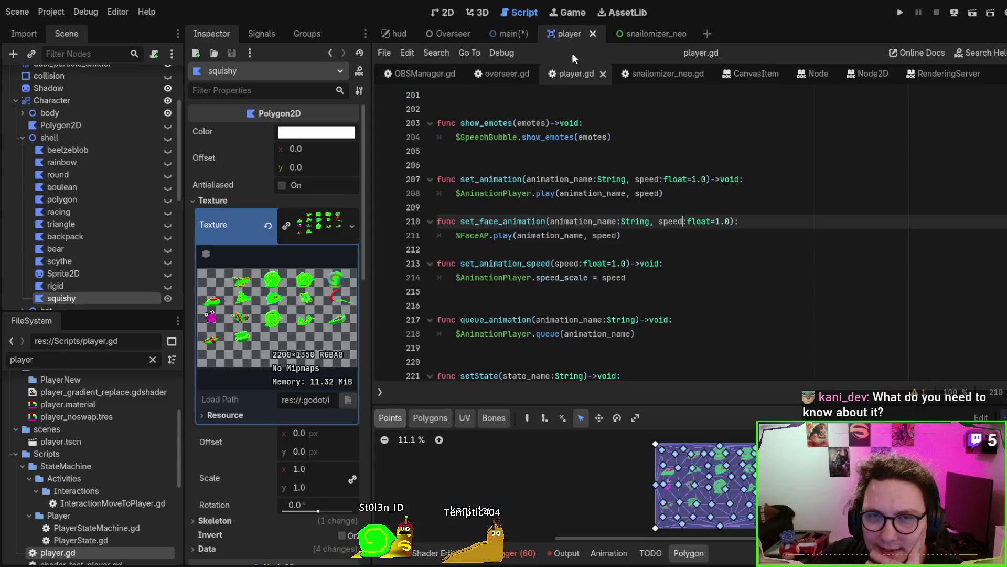
# Hide the skeleton node in the player scene to remove the bone overlays.
pyautogui.click(506, 31)
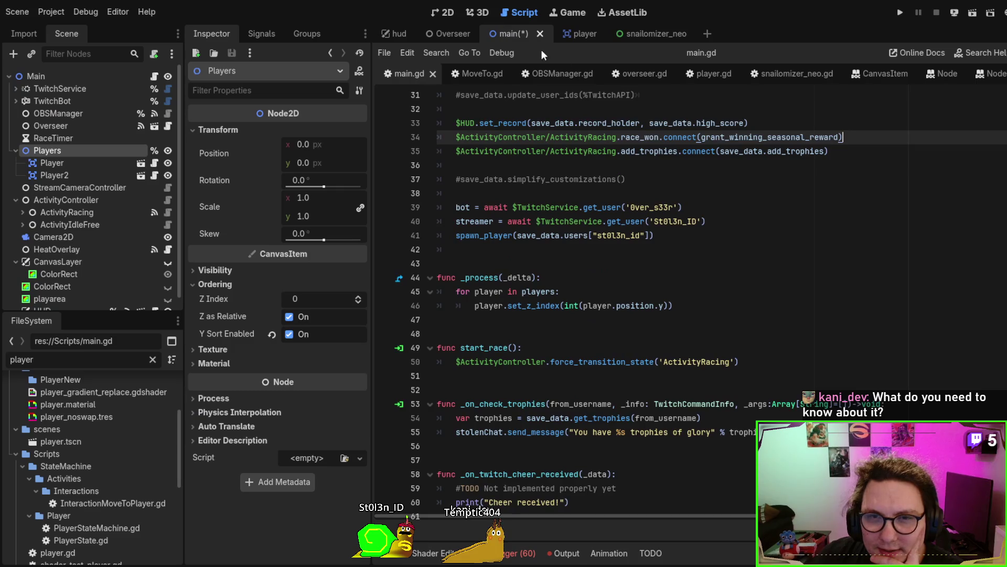
pyautogui.click(442, 12)
pyautogui.scroll(-4, 760, 357)
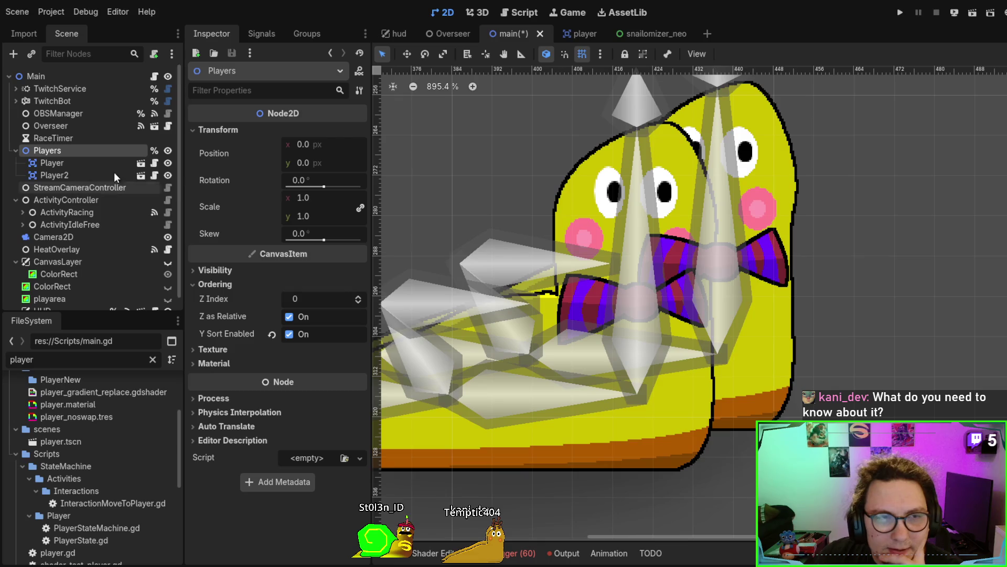
pyautogui.scroll(-1, 90, 250)
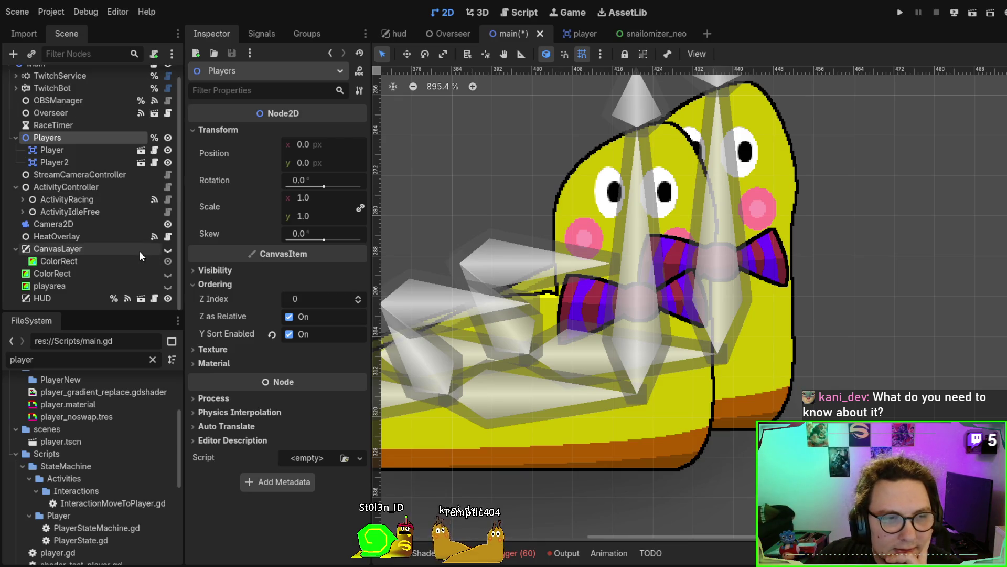
pyautogui.click(577, 33)
pyautogui.scroll(-5, 130, 231)
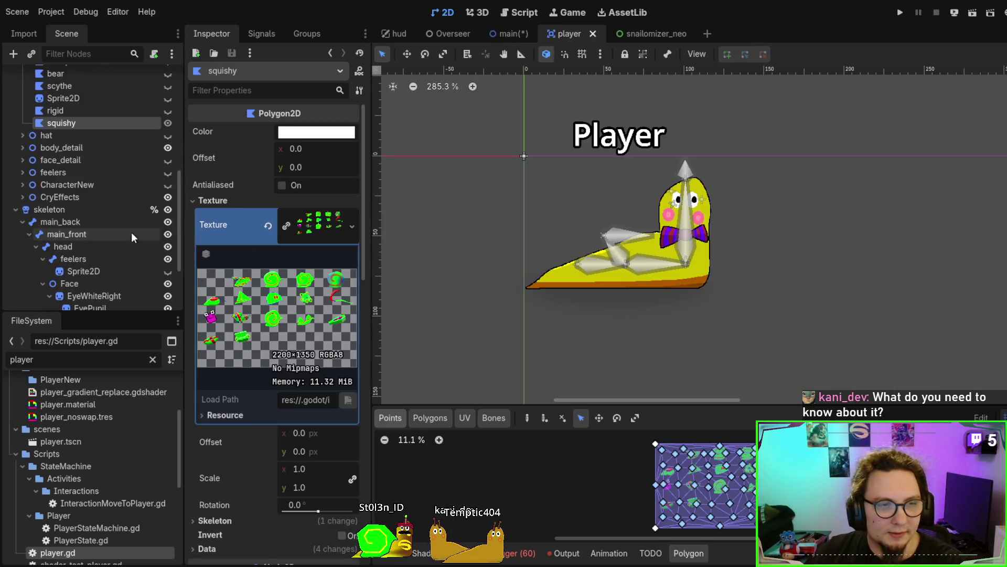
pyautogui.click(168, 209)
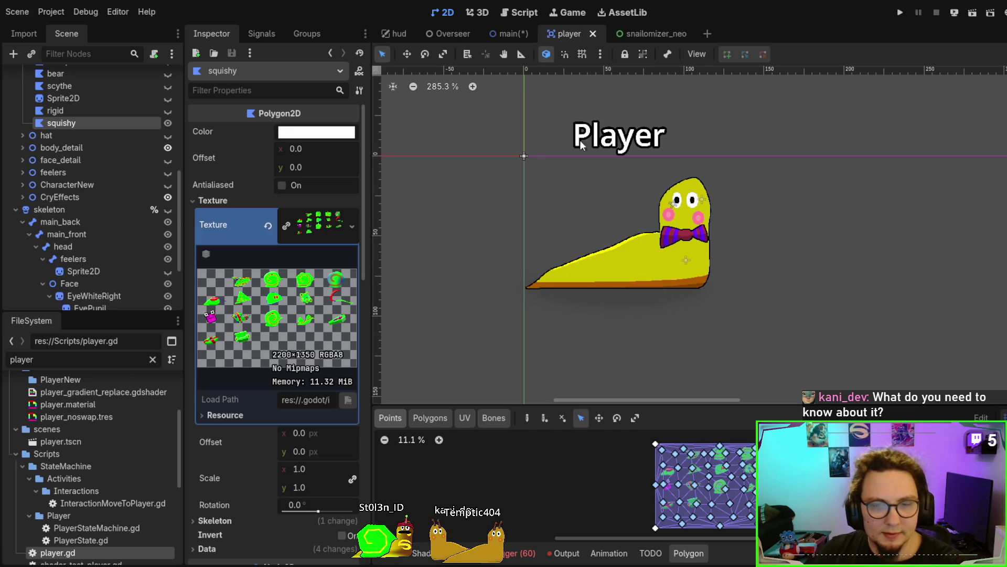
# Raise Player2 about 16 px in main and inspect Players, Player and Player2.
pyautogui.click(505, 31)
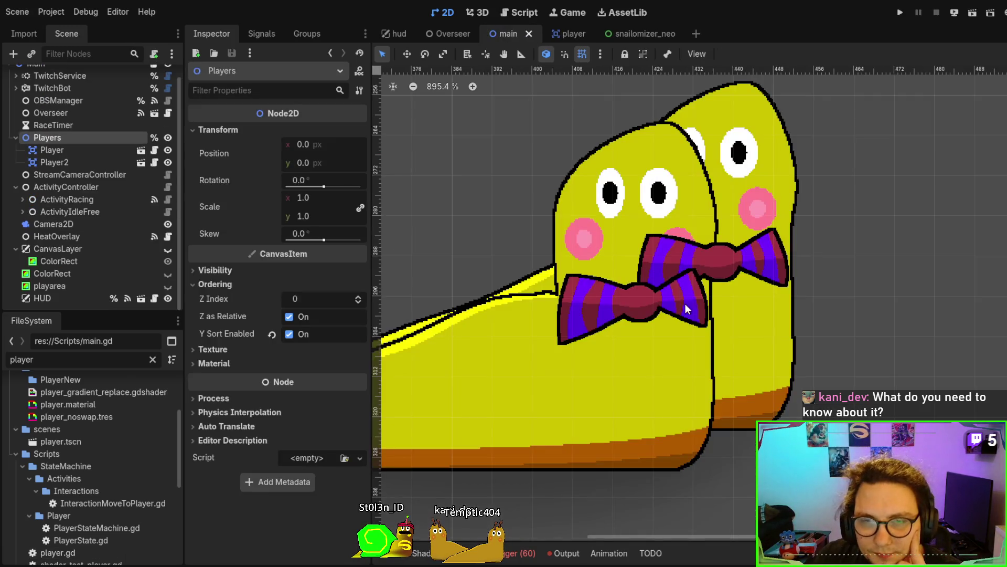
pyautogui.moveTo(575, 338)
pyautogui.mouseDown()
pyautogui.moveTo(519, 387)
pyautogui.moveTo(556, 299)
pyautogui.moveTo(600, 292)
pyautogui.moveTo(614, 272)
pyautogui.moveTo(573, 292)
pyautogui.moveTo(589, 383)
pyautogui.moveTo(519, 427)
pyautogui.moveTo(557, 438)
pyautogui.moveTo(518, 396)
pyautogui.mouseUp()
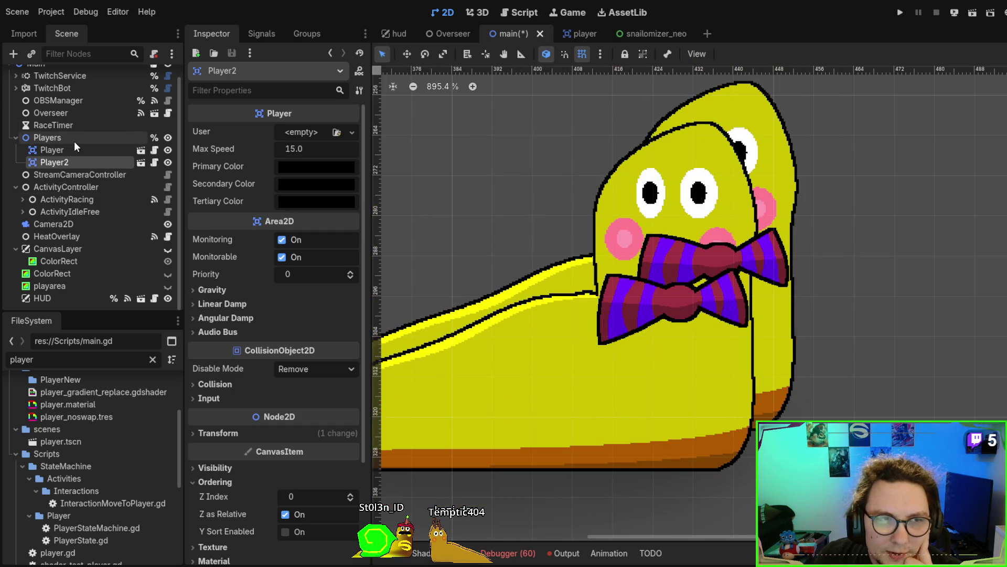
pyautogui.click(74, 139)
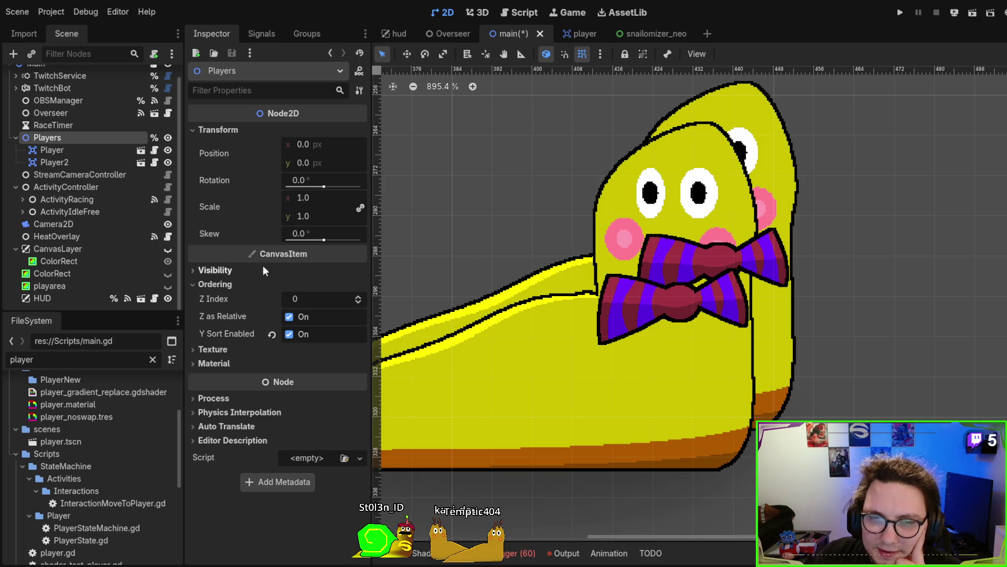
pyautogui.click(58, 151)
pyautogui.click(65, 160)
pyautogui.click(68, 151)
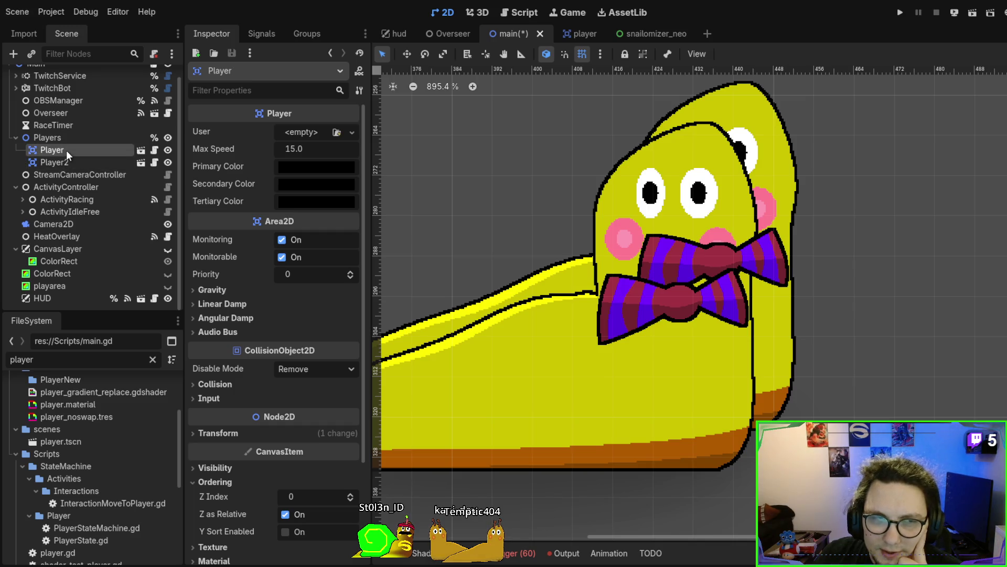
pyautogui.click(573, 34)
# Expand Character and inspect shell and body_detail (Z Index 1) and body (Z Index 0).
pyautogui.scroll(5, 73, 108)
pyautogui.scroll(-2, 64, 101)
pyautogui.click(16, 158)
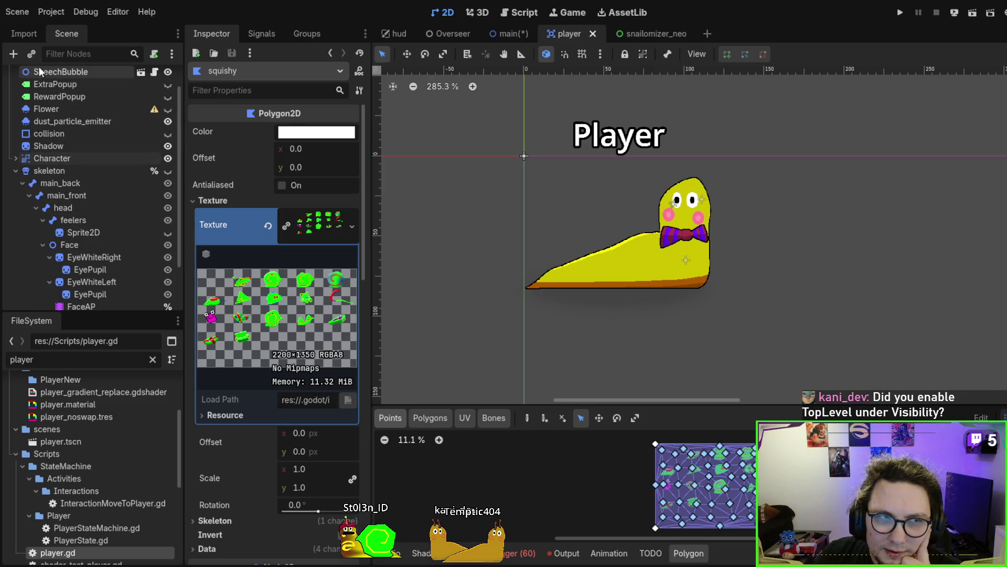
pyautogui.scroll(2, 52, 100)
pyautogui.click(54, 81)
pyautogui.click(17, 200)
pyautogui.click(15, 188)
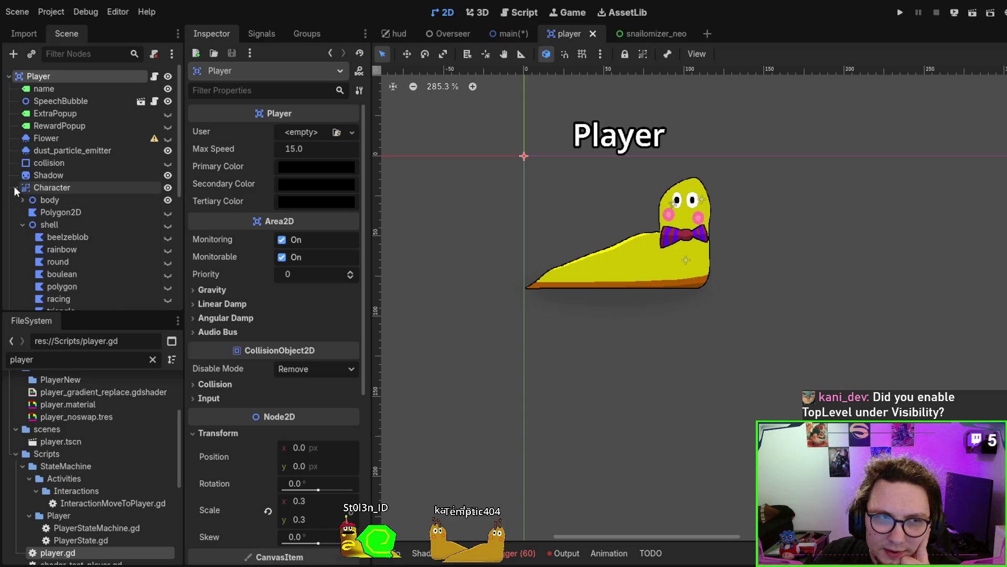
pyautogui.click(31, 224)
pyautogui.scroll(-2, 62, 213)
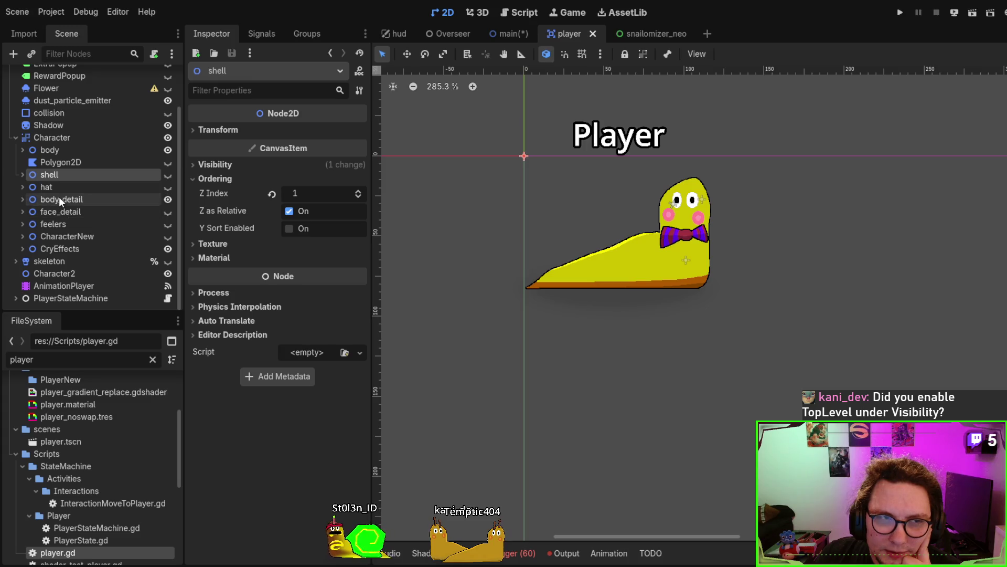
pyautogui.click(59, 198)
pyautogui.scroll(-1, 223, 252)
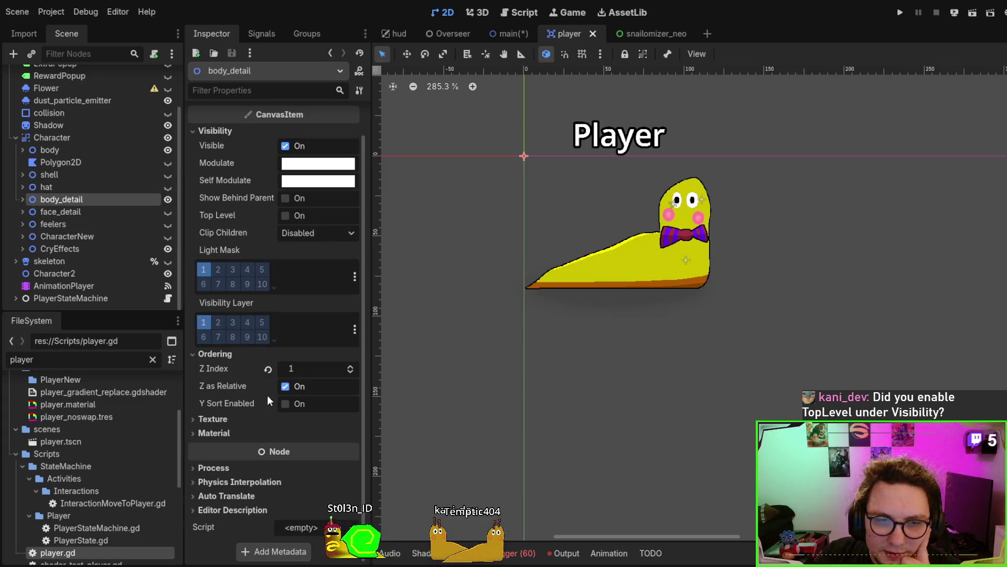
pyautogui.click(77, 150)
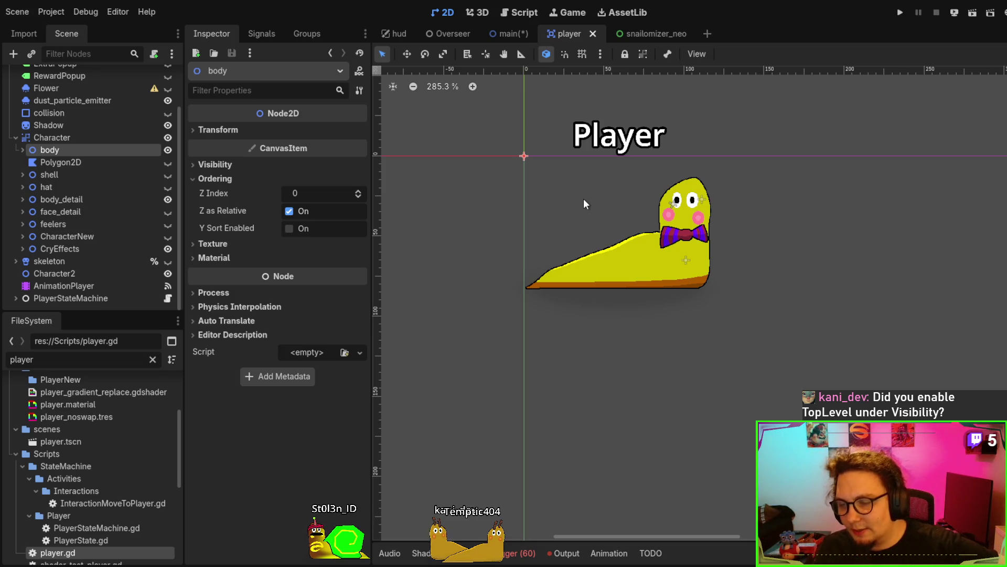
# Filter body's Inspector properties down to the Top Level setting under Visibility.
pyautogui.click(234, 88)
pyautogui.write('tope')
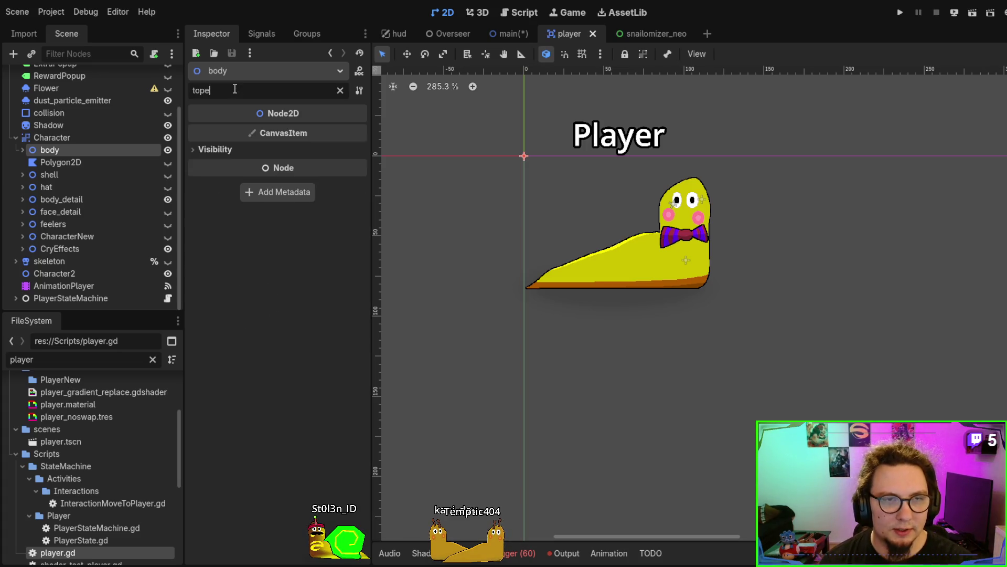
pyautogui.press('BackSpace')
pyautogui.click(227, 149)
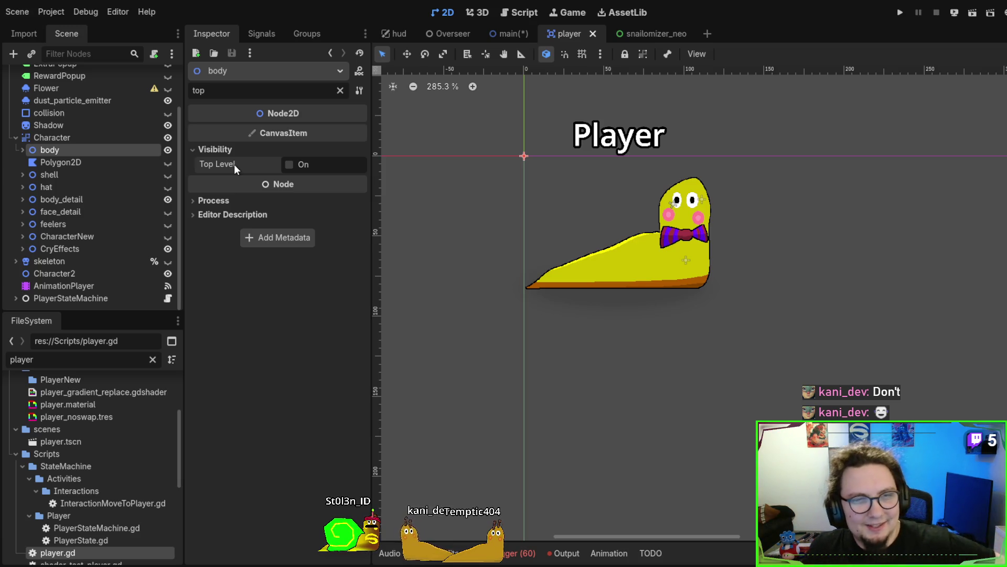
# Compare the Top Level setting between body_detail and face_detail, then return to the main scene.
pyautogui.click(86, 203)
pyautogui.click(83, 214)
pyautogui.click(80, 204)
pyautogui.click(80, 213)
pyautogui.click(82, 200)
pyautogui.click(81, 210)
pyautogui.click(201, 150)
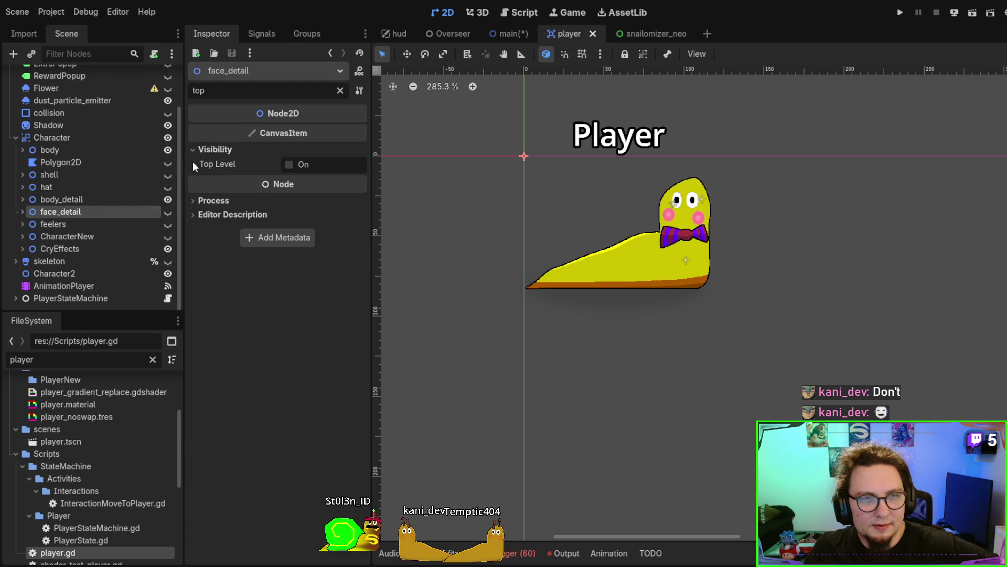
pyautogui.click(84, 200)
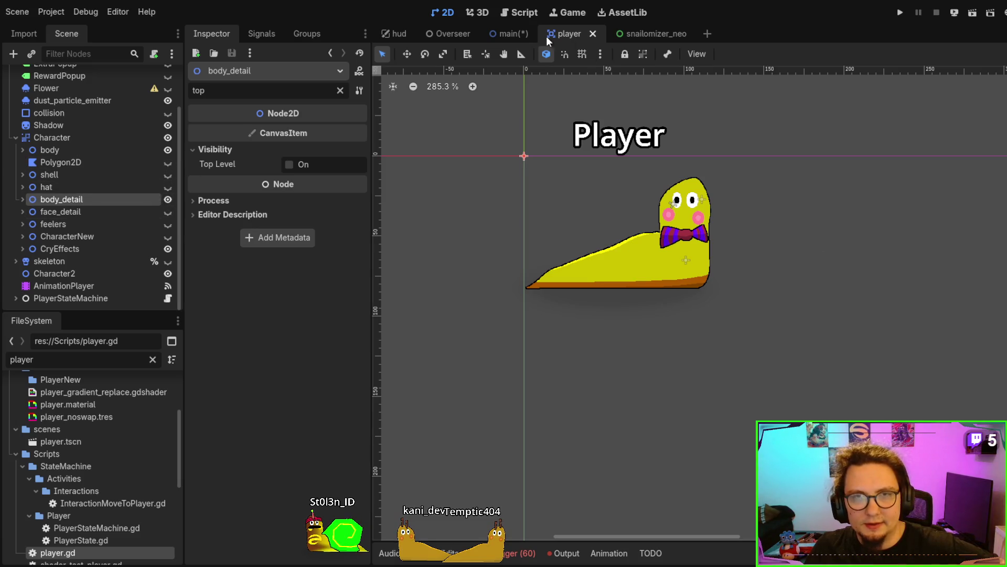
pyautogui.click(499, 31)
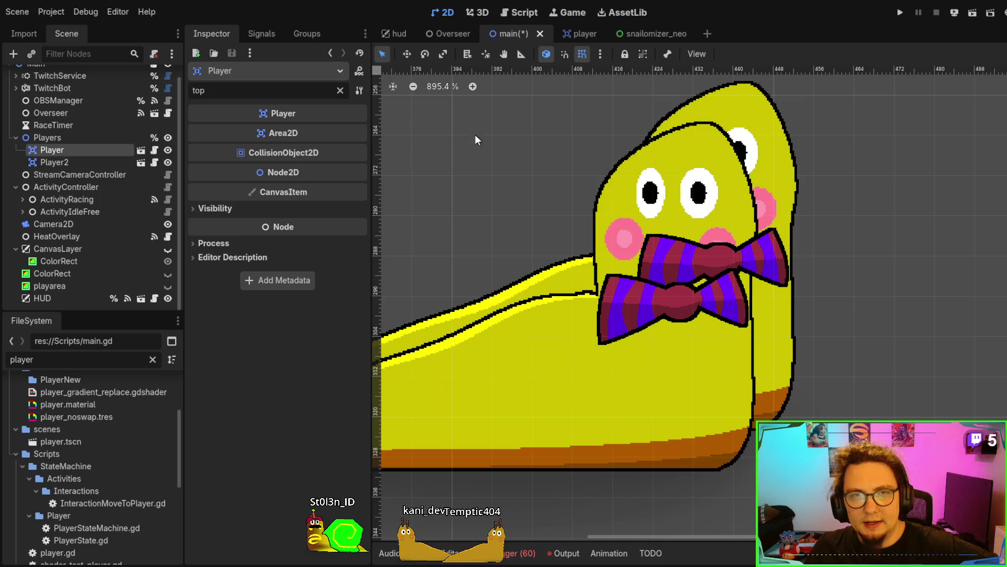
# In main.gd, highlight the _process lines setting each player's z_index to int(player.position.y).
pyautogui.click(517, 16)
pyautogui.scroll(6, 602, 227)
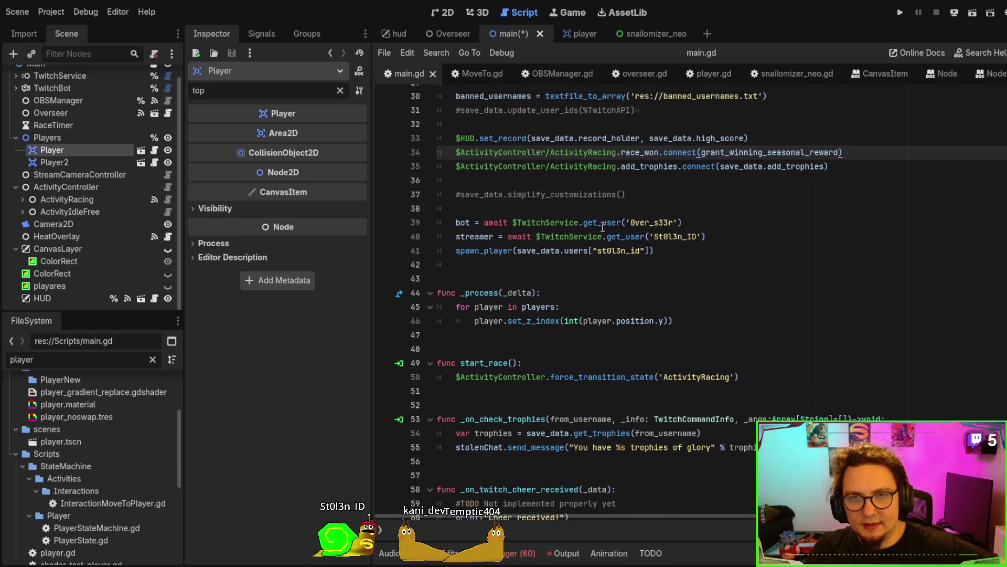
pyautogui.scroll(-10, 603, 227)
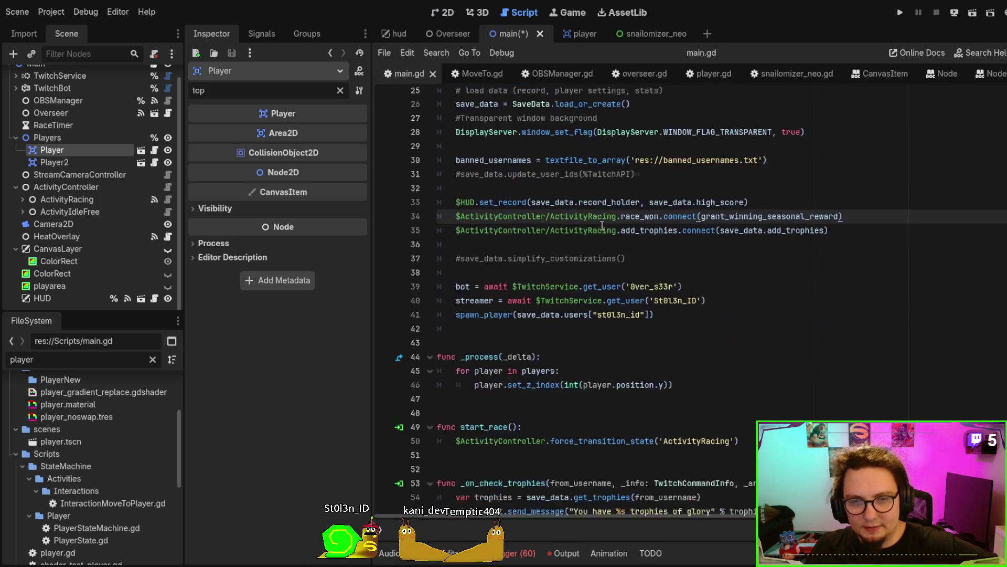
pyautogui.scroll(2, 601, 226)
pyautogui.moveTo(724, 229); pyautogui.dragTo(385, 212)
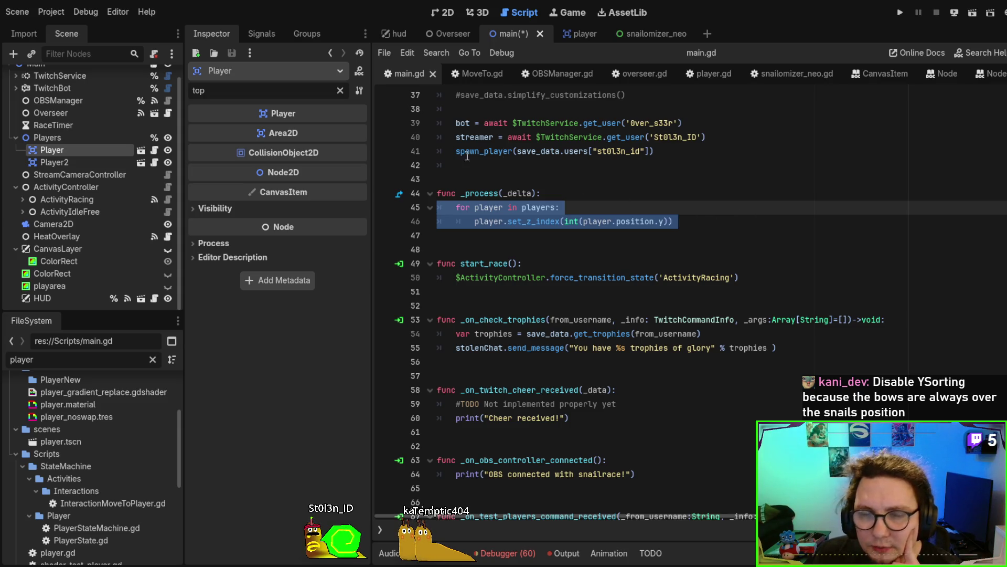
pyautogui.scroll(1, 106, 185)
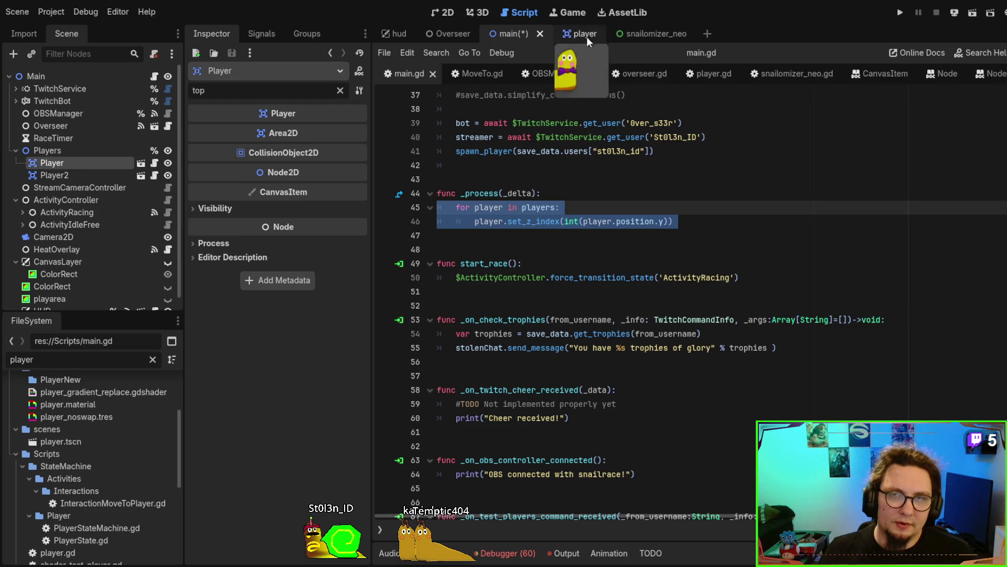
# Read the CanvasItem reference, highlighting y_sort_enabled's parent/child sorting text and the same-z_index note.
pyautogui.click(884, 73)
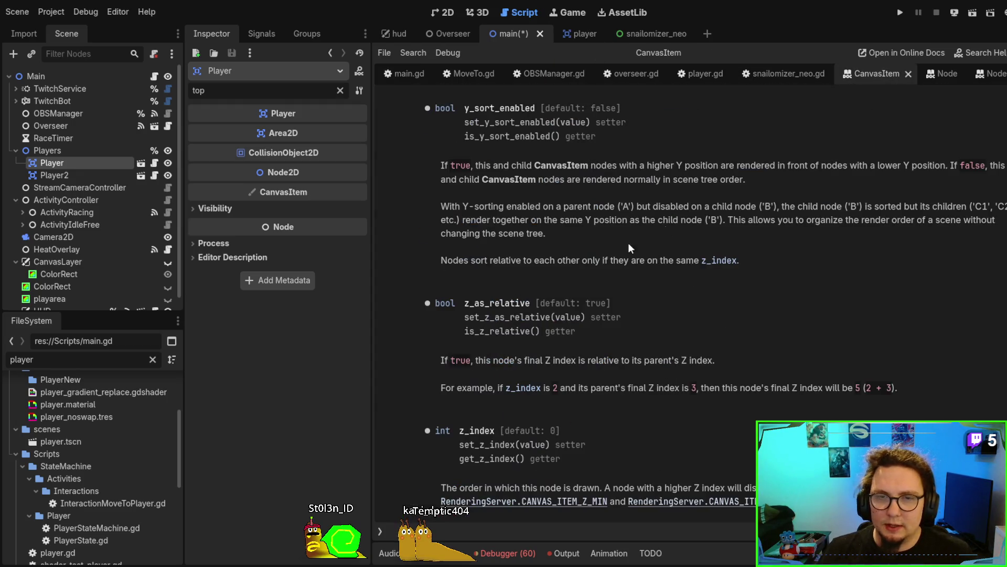
pyautogui.moveTo(429, 161)
pyautogui.mouseDown()
pyautogui.moveTo(692, 206)
pyautogui.moveTo(854, 184)
pyautogui.mouseUp()
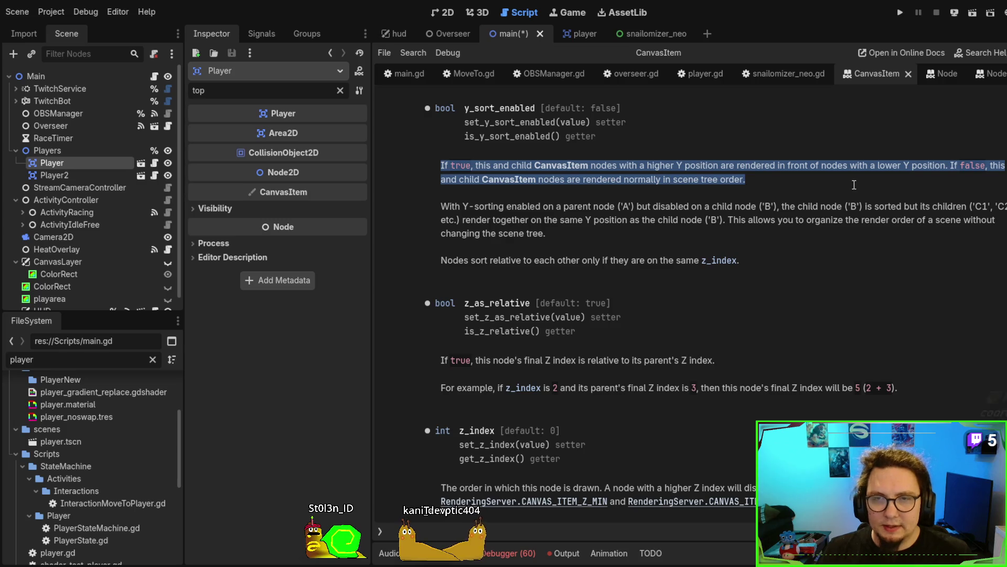
pyautogui.click(675, 209)
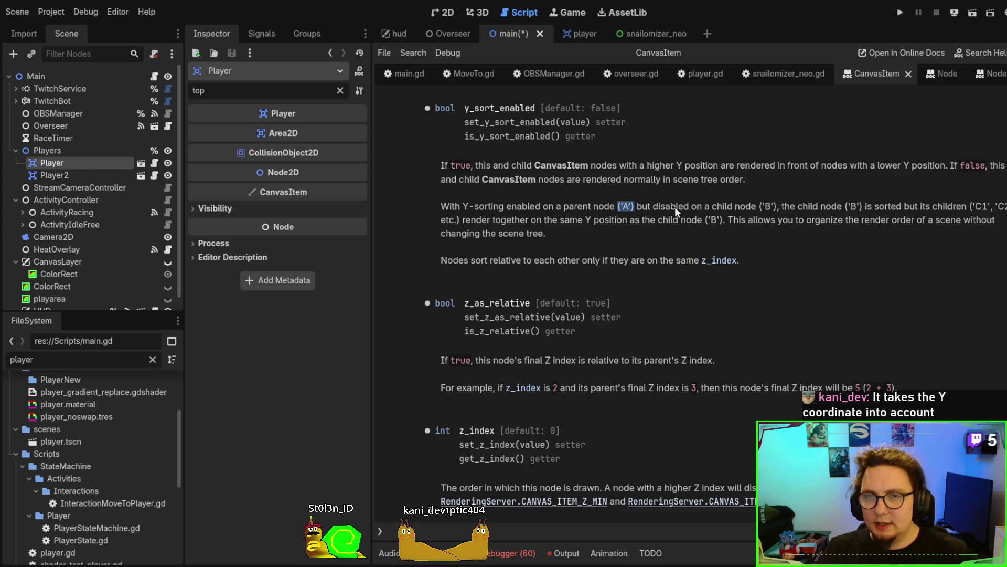
pyautogui.moveTo(631, 205); pyautogui.dragTo(632, 207)
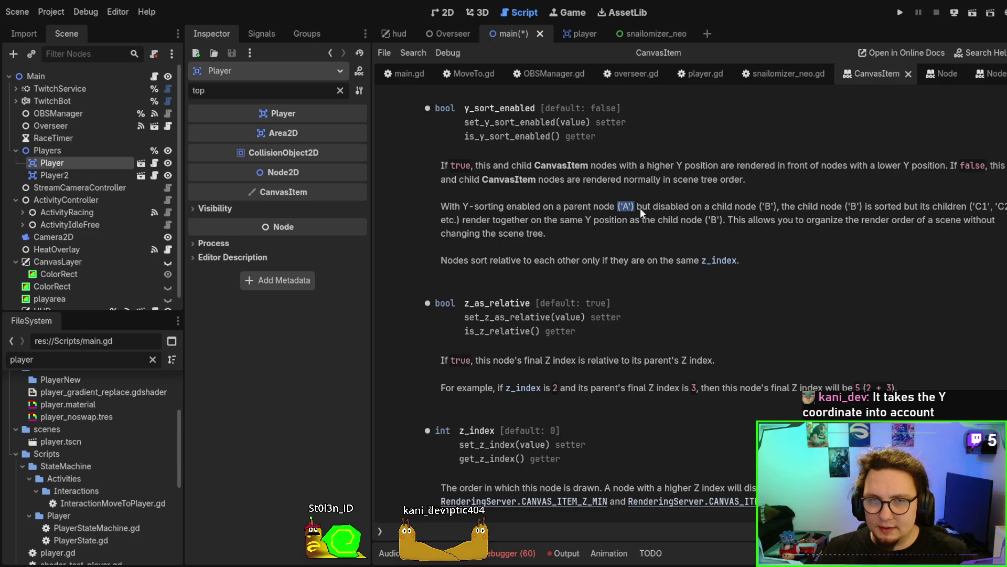
pyautogui.moveTo(764, 206); pyautogui.dragTo(779, 206)
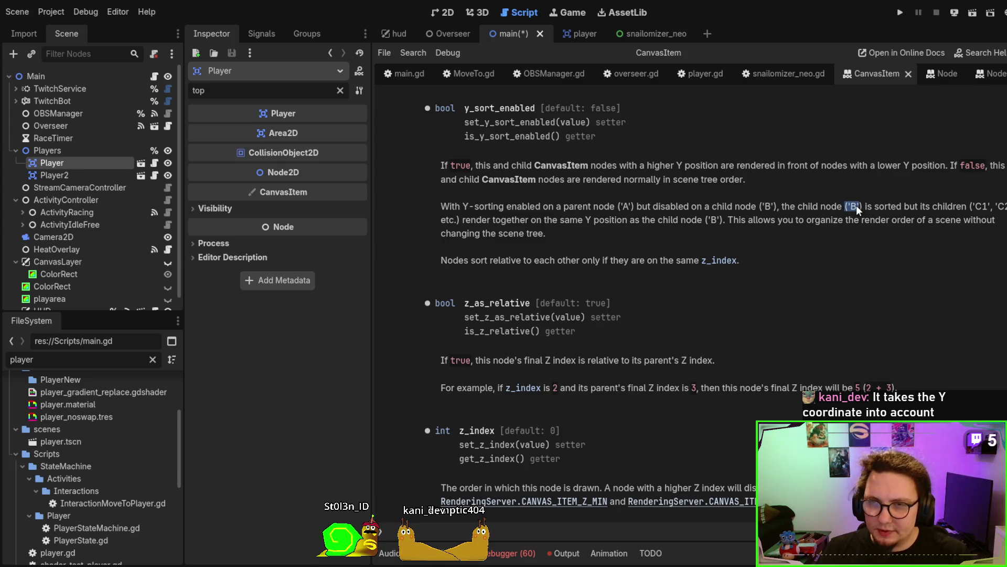
pyautogui.moveTo(937, 206)
pyautogui.mouseDown()
pyautogui.moveTo(1004, 208)
pyautogui.moveTo(995, 220)
pyautogui.mouseUp()
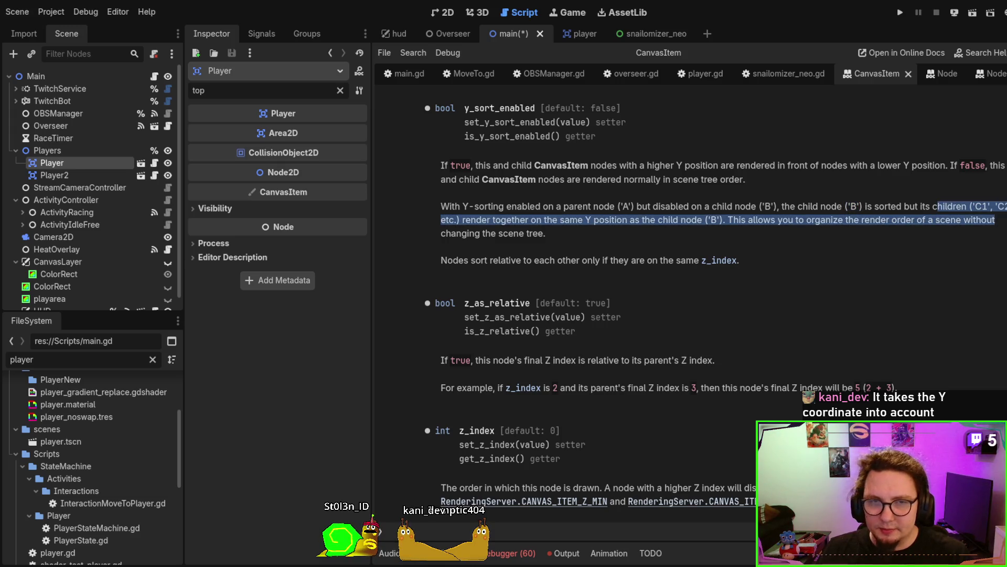
pyautogui.click(986, 232)
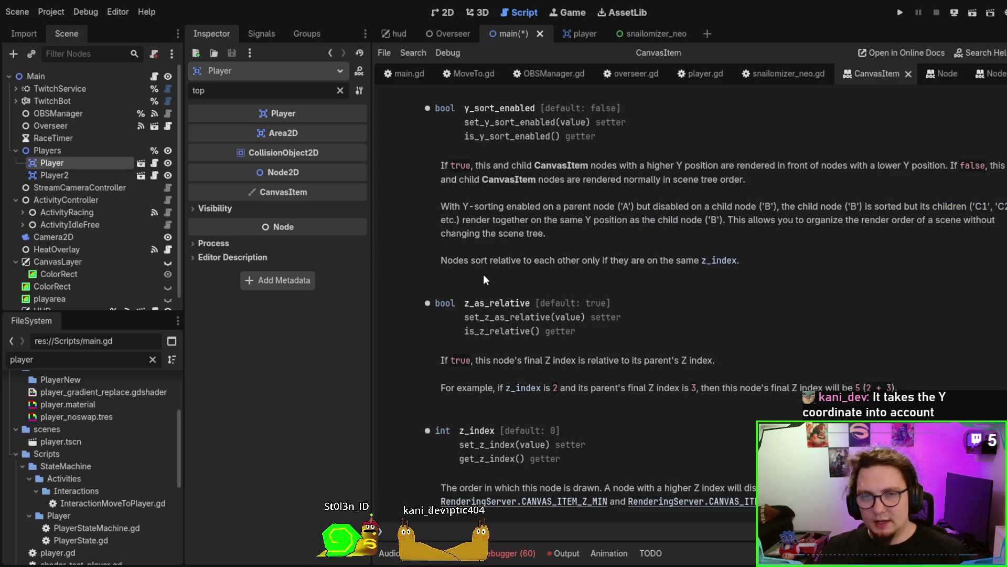
pyautogui.moveTo(440, 260); pyautogui.dragTo(807, 261)
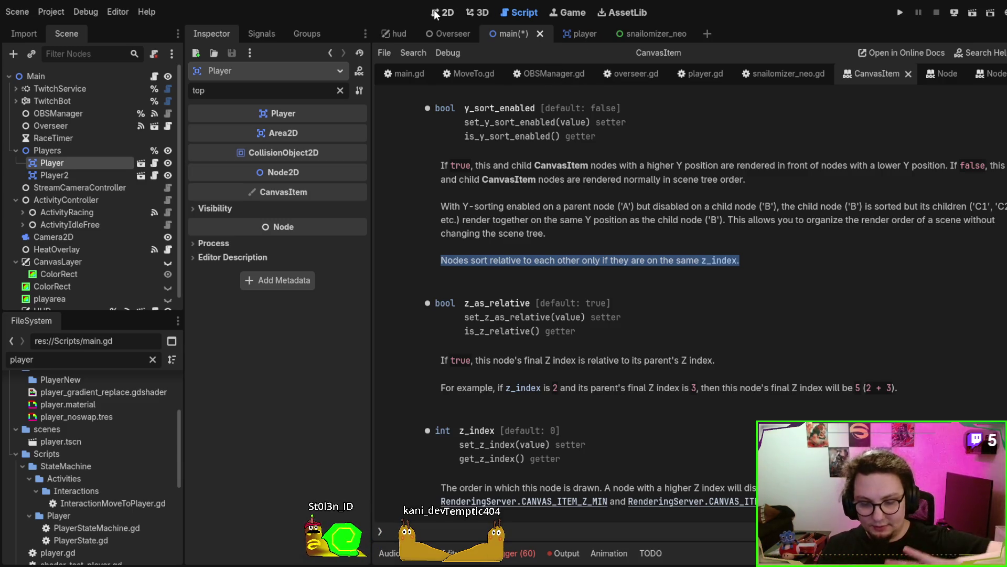
# Drag Player2's snail up and right to sit level beside the other snail, then reopen the player scene.
pyautogui.click(449, 15)
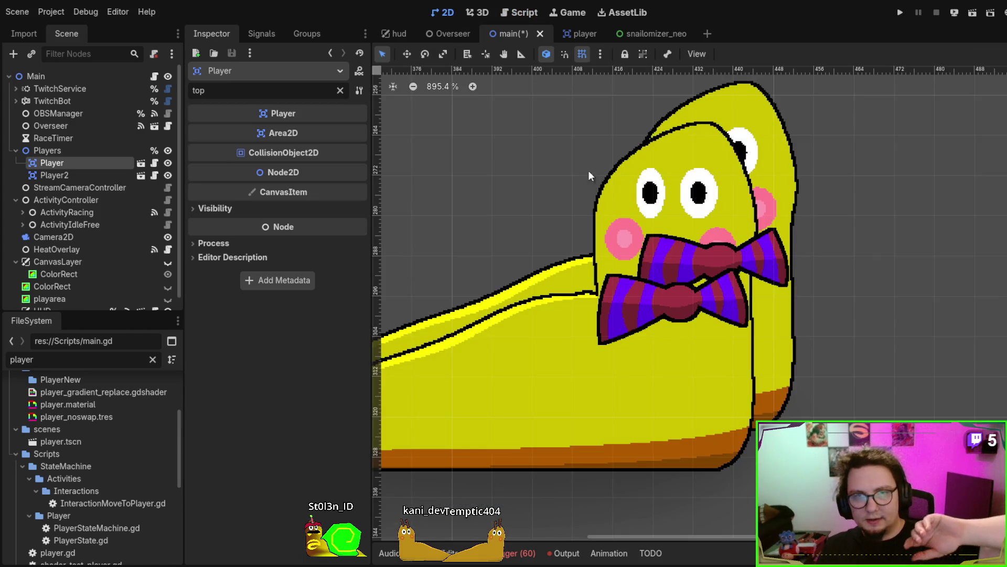
pyautogui.click(701, 373)
pyautogui.moveTo(672, 401)
pyautogui.mouseDown()
pyautogui.moveTo(668, 315)
pyautogui.moveTo(664, 343)
pyautogui.moveTo(659, 314)
pyautogui.moveTo(642, 380)
pyautogui.moveTo(653, 320)
pyautogui.moveTo(652, 367)
pyautogui.mouseUp()
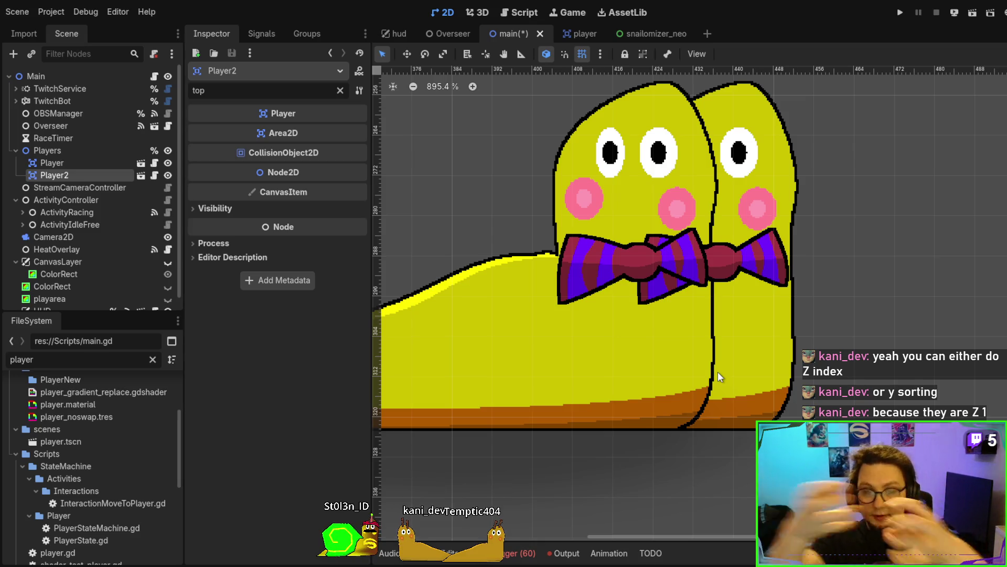
pyautogui.moveTo(609, 366); pyautogui.dragTo(672, 361)
pyautogui.moveTo(686, 411)
pyautogui.mouseDown()
pyautogui.moveTo(598, 386)
pyautogui.moveTo(638, 348)
pyautogui.moveTo(600, 342)
pyautogui.moveTo(598, 376)
pyautogui.mouseUp()
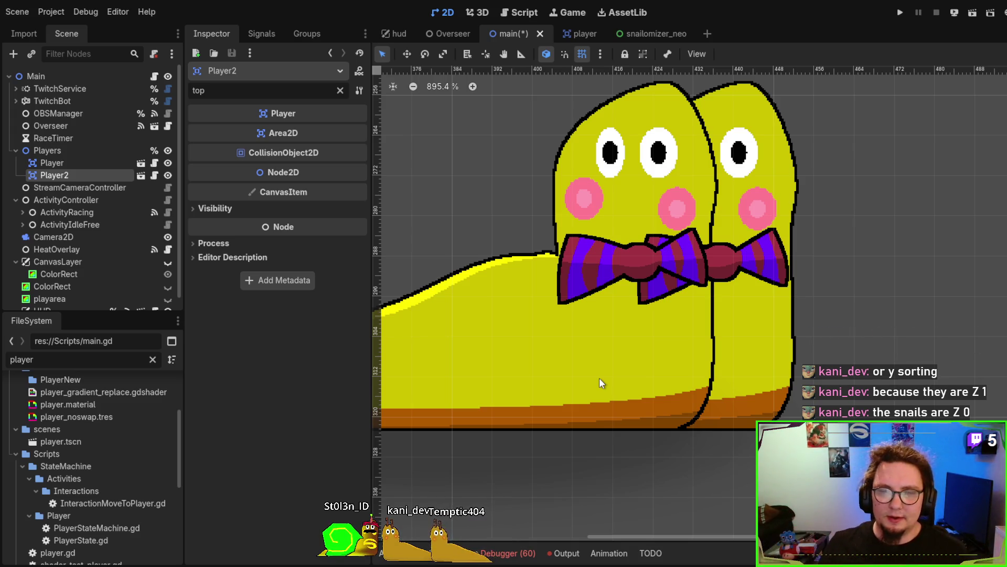
pyautogui.click(571, 33)
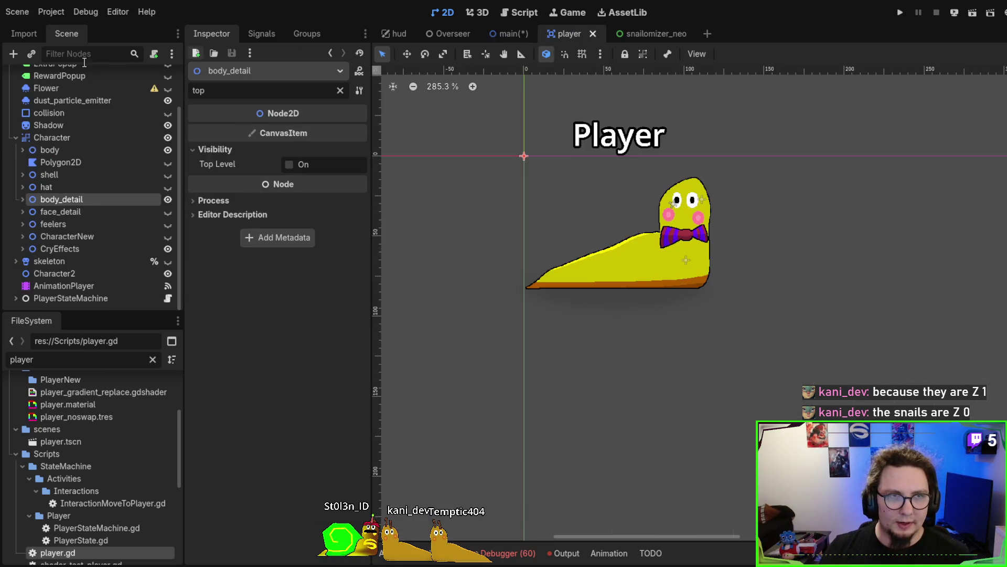
# Filter the Player root's Inspector to 'z' to show only Z ordering properties.
pyautogui.scroll(2, 74, 118)
pyautogui.click(59, 77)
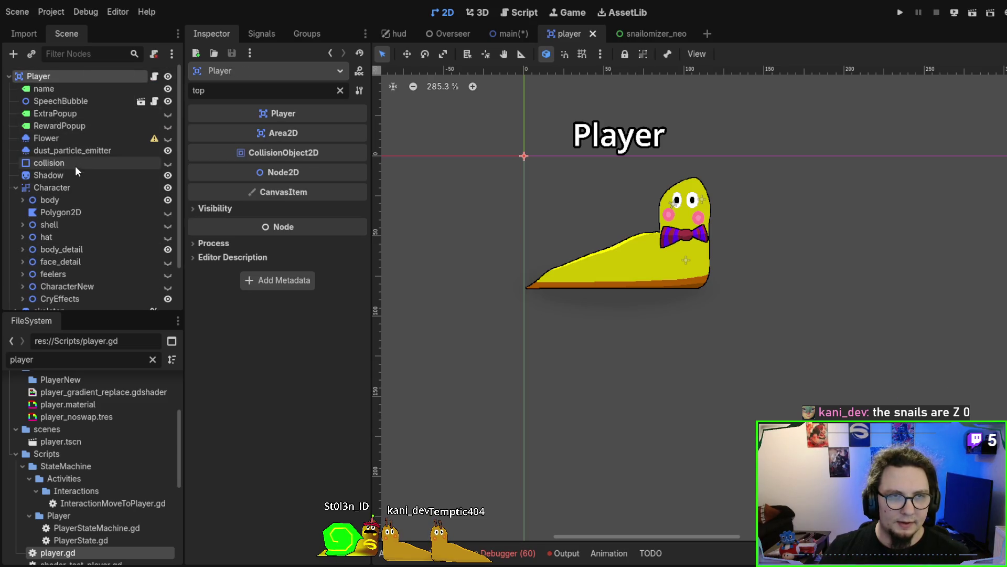
pyautogui.hotkey('ctrl', 'a')
pyautogui.write('z')
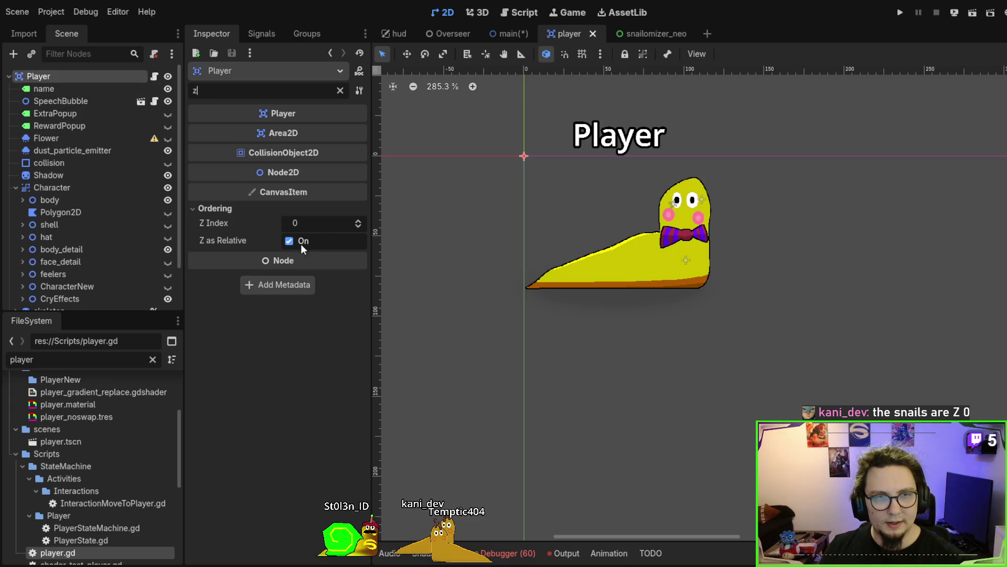
# Check Z Index on Character, shell, hat and body_detail, then on body_detail's bowtie (0, relative).
pyautogui.click(64, 187)
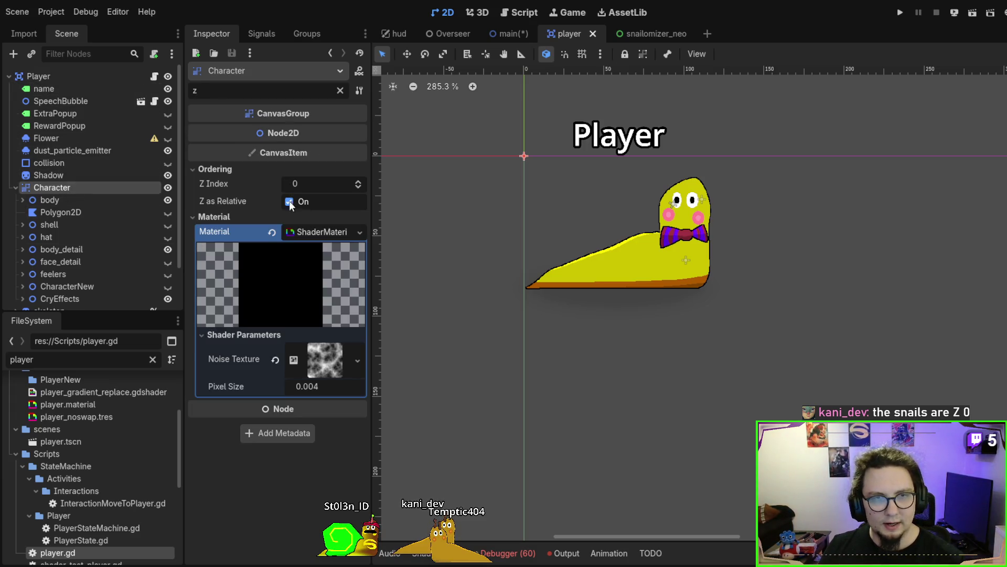
pyautogui.click(68, 227)
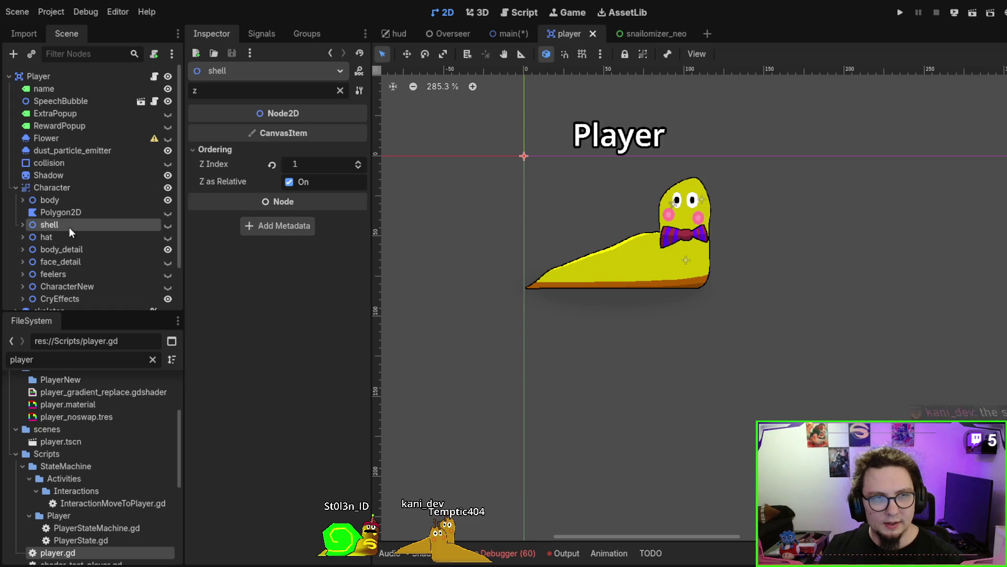
pyautogui.click(65, 239)
pyautogui.click(66, 249)
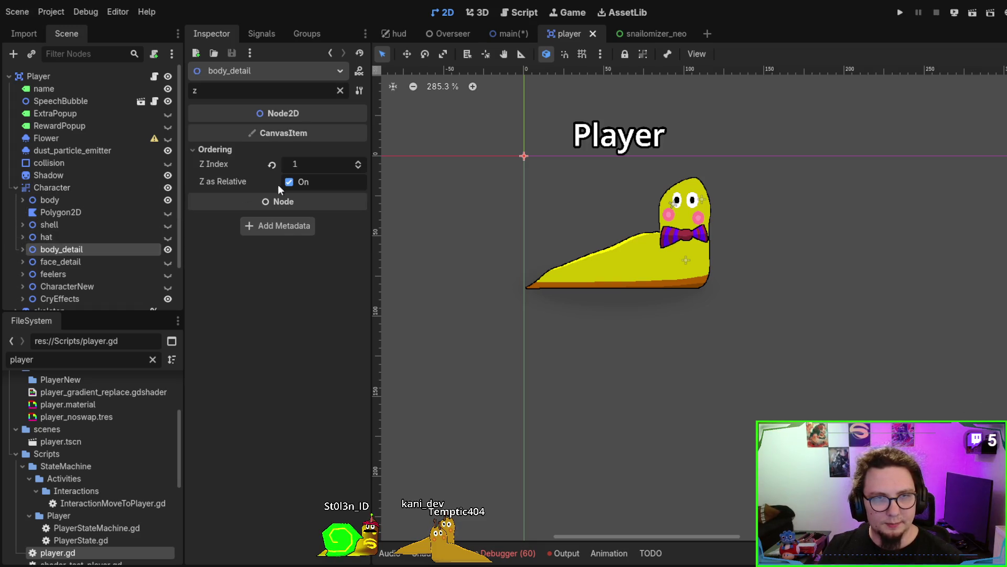
pyautogui.click(22, 249)
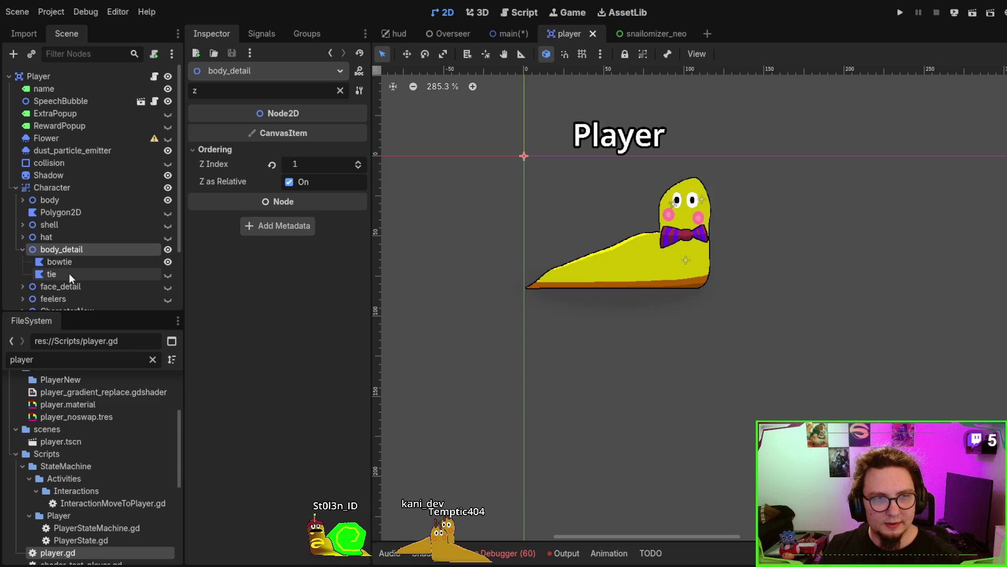
pyautogui.click(72, 262)
pyautogui.click(220, 170)
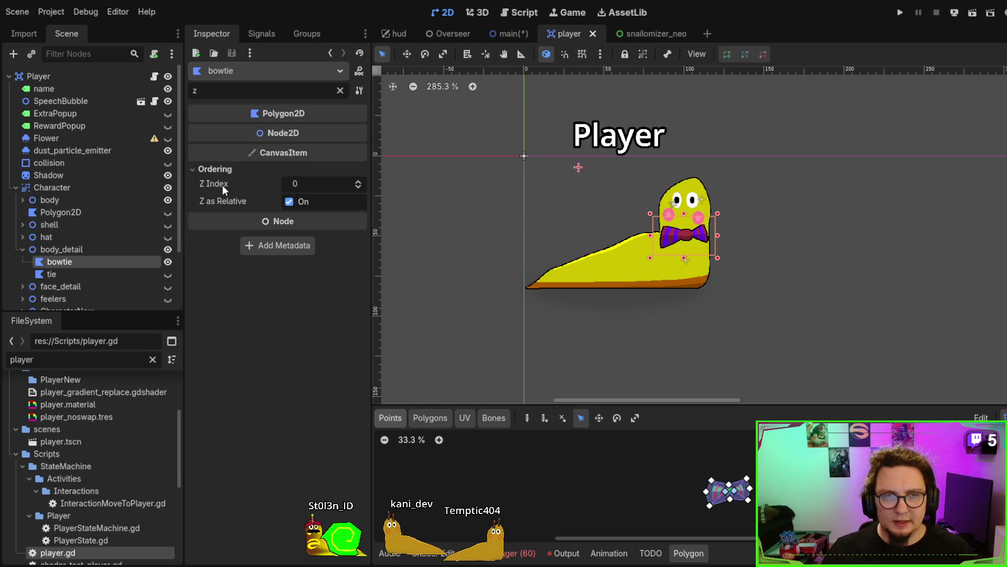
# Recheck body_detail's Z Index, then move Player2's snail right past the other snail in main.
pyautogui.click(85, 249)
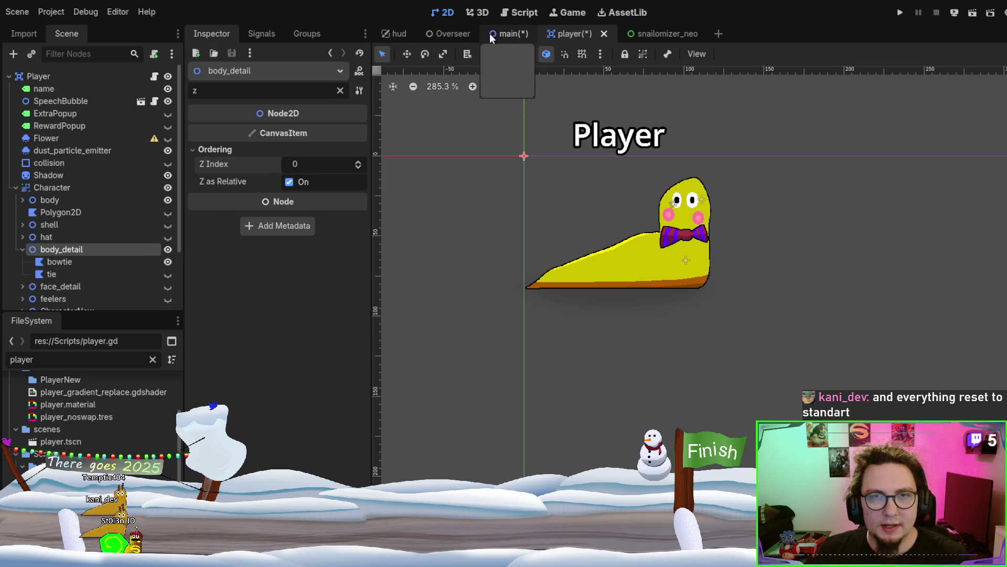
pyautogui.click(569, 218)
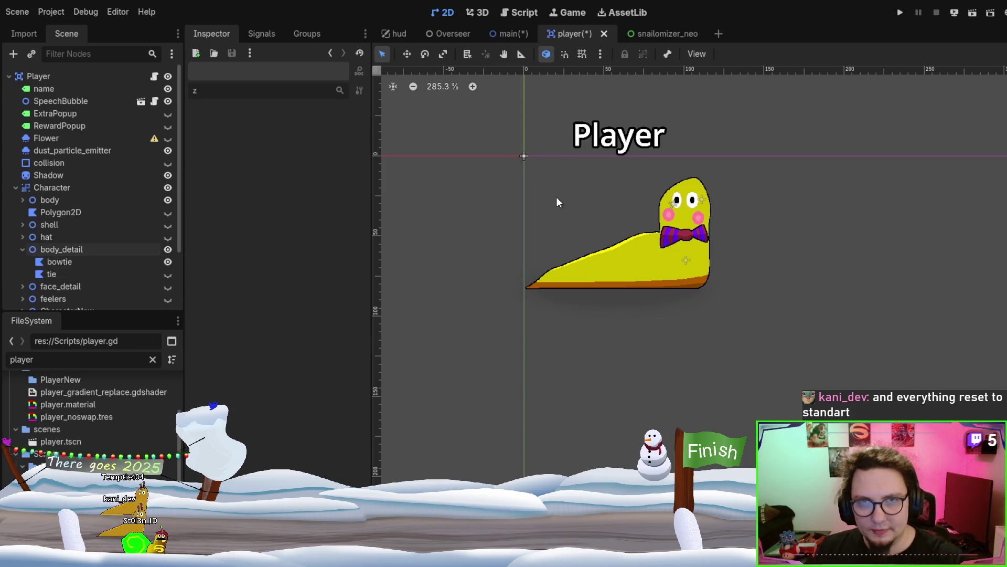
pyautogui.click(509, 33)
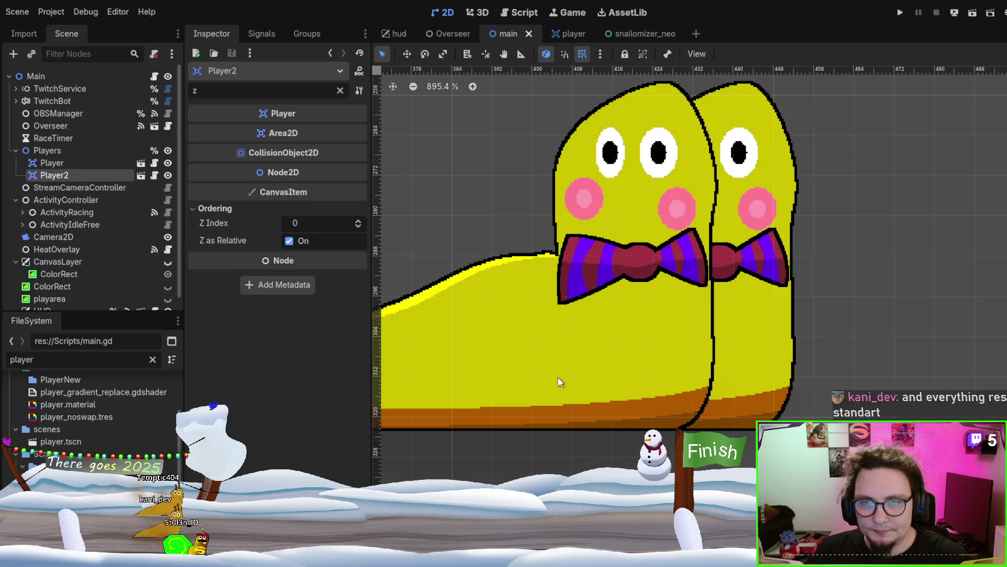
pyautogui.moveTo(577, 377)
pyautogui.mouseDown()
pyautogui.moveTo(746, 395)
pyautogui.moveTo(616, 299)
pyautogui.moveTo(607, 353)
pyautogui.moveTo(593, 360)
pyautogui.moveTo(593, 317)
pyautogui.moveTo(592, 402)
pyautogui.mouseUp()
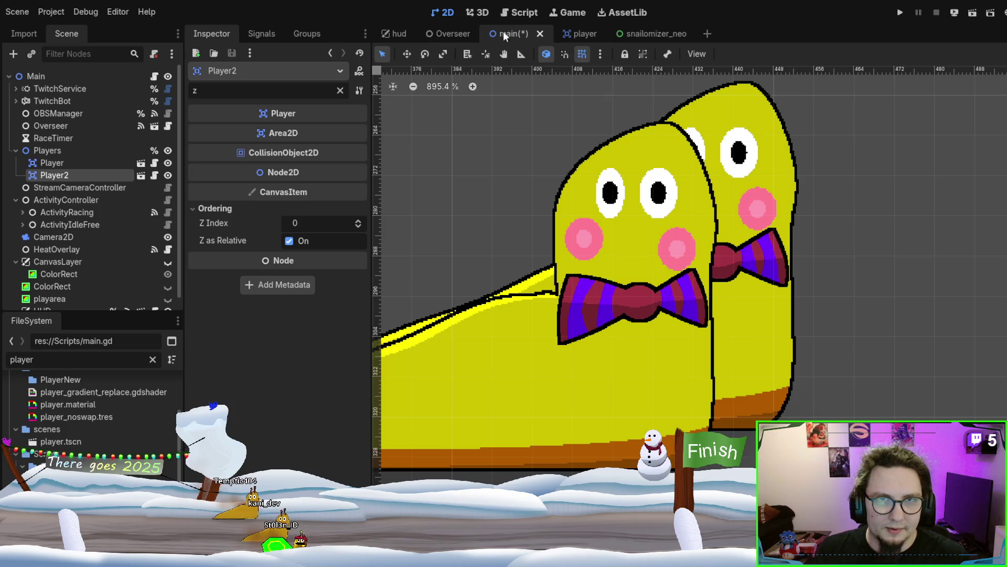
pyautogui.click(581, 36)
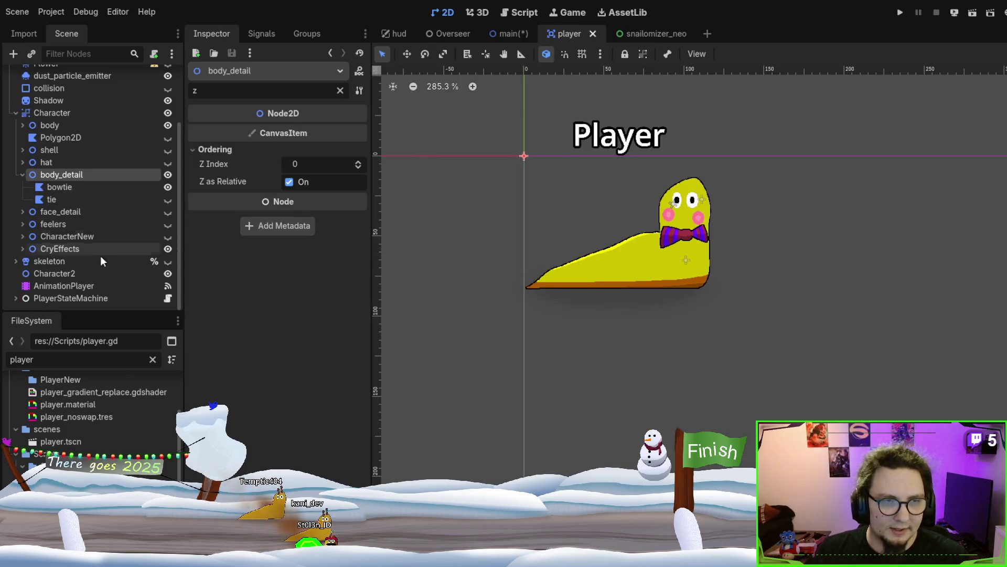
# Expand the skeleton node and inspect the FaceAP animation player.
pyautogui.click(17, 261)
pyautogui.scroll(-3, 42, 259)
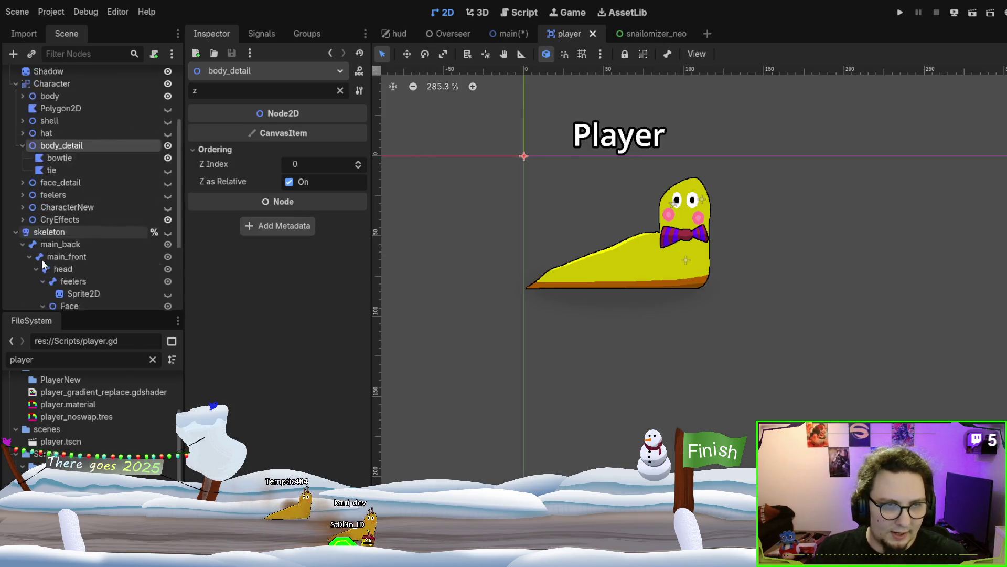
pyautogui.click(74, 280)
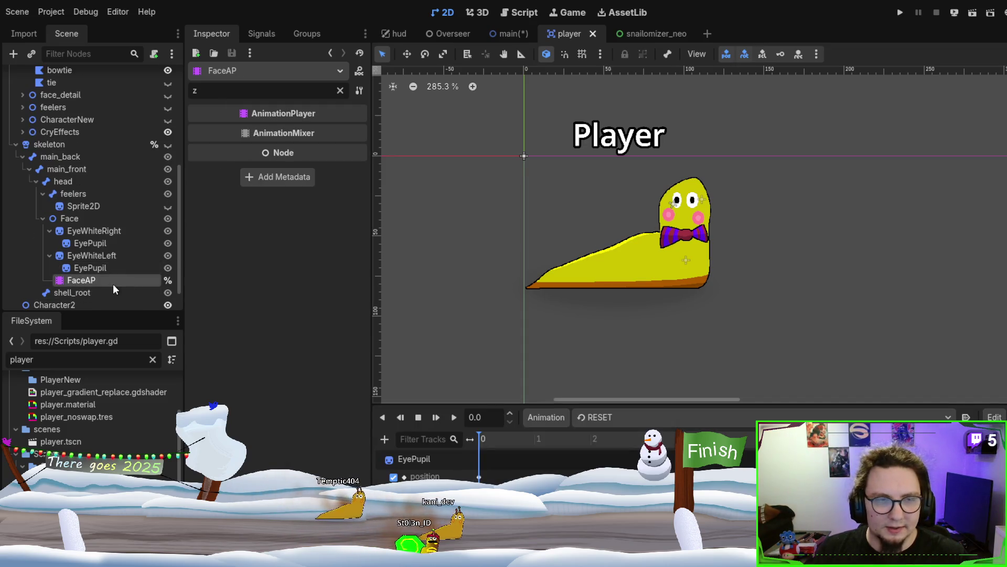
# Toggle the skeleton's visibility repeatedly, leaving its bones shown, and select the skeleton node.
pyautogui.click(168, 145)
pyautogui.click(168, 147)
pyautogui.click(168, 147)
pyautogui.click(168, 147)
pyautogui.click(168, 147)
pyautogui.click(168, 147)
pyautogui.click(168, 146)
pyautogui.click(168, 149)
pyautogui.click(168, 148)
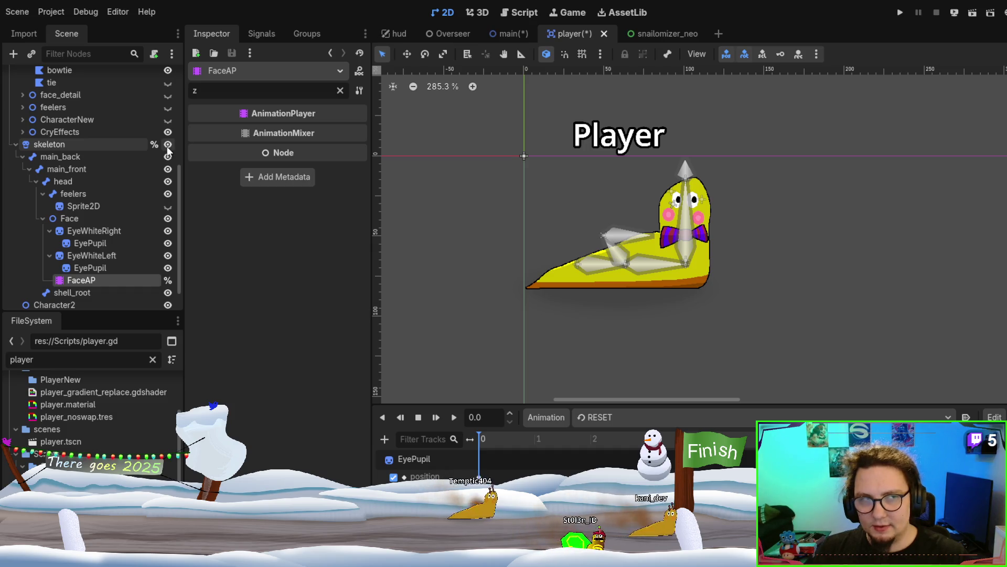
pyautogui.click(112, 147)
pyautogui.scroll(3, 115, 152)
pyautogui.scroll(2, 110, 150)
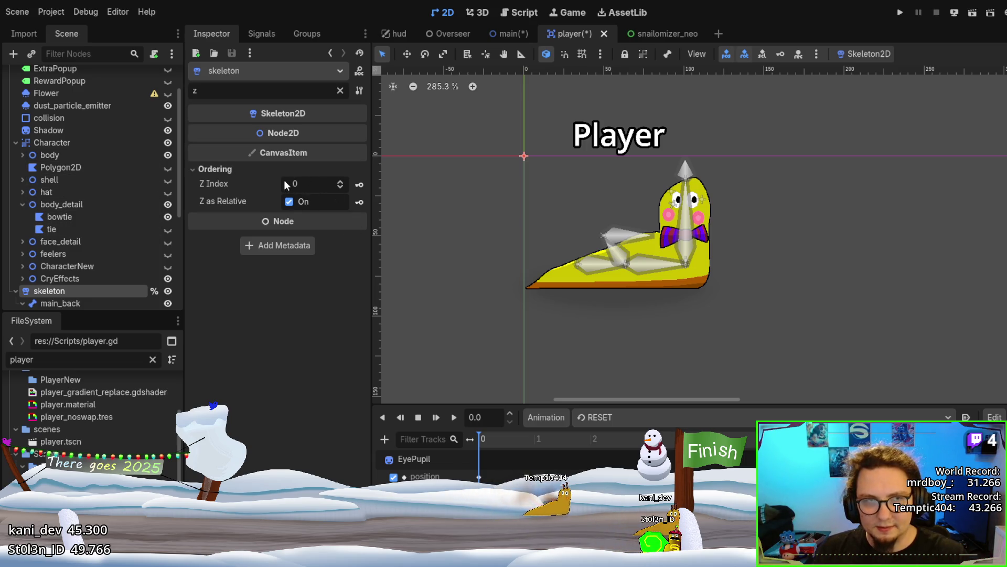
# Move the skeleton into Character directly after body, expand it, and view Character's ShaderMaterial.
pyautogui.click(65, 178)
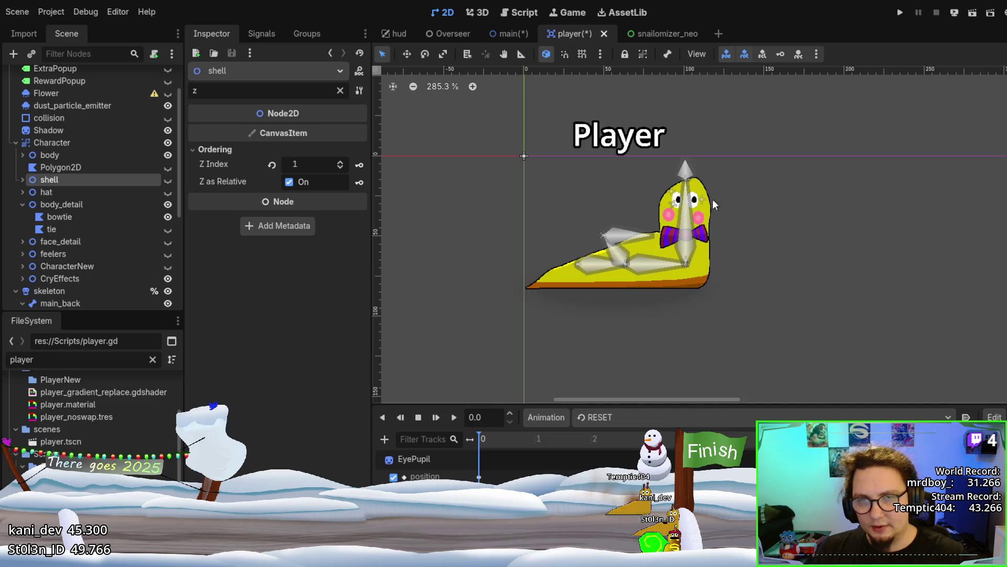
pyautogui.scroll(-5, 131, 199)
pyautogui.scroll(6, 99, 208)
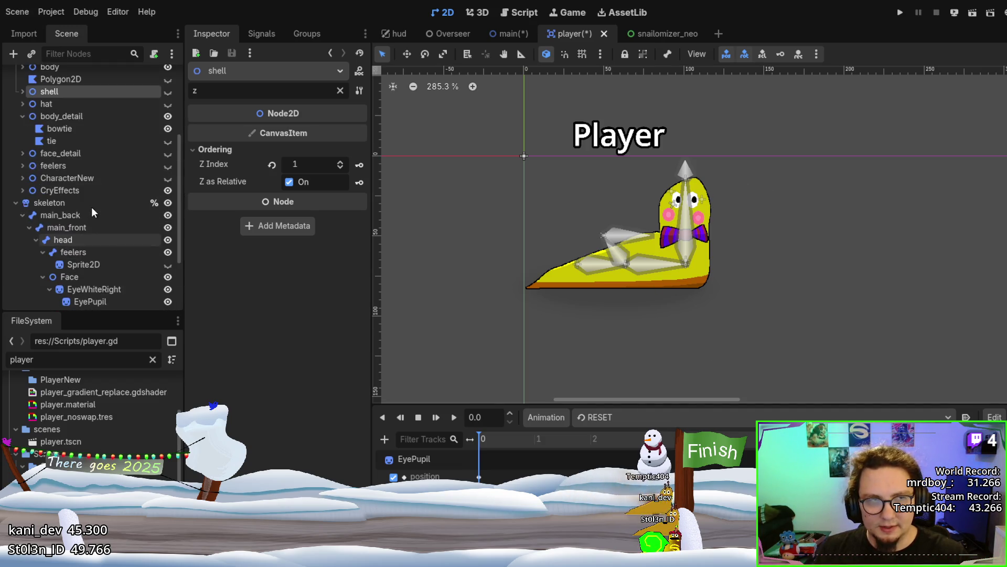
pyautogui.scroll(-2, 48, 249)
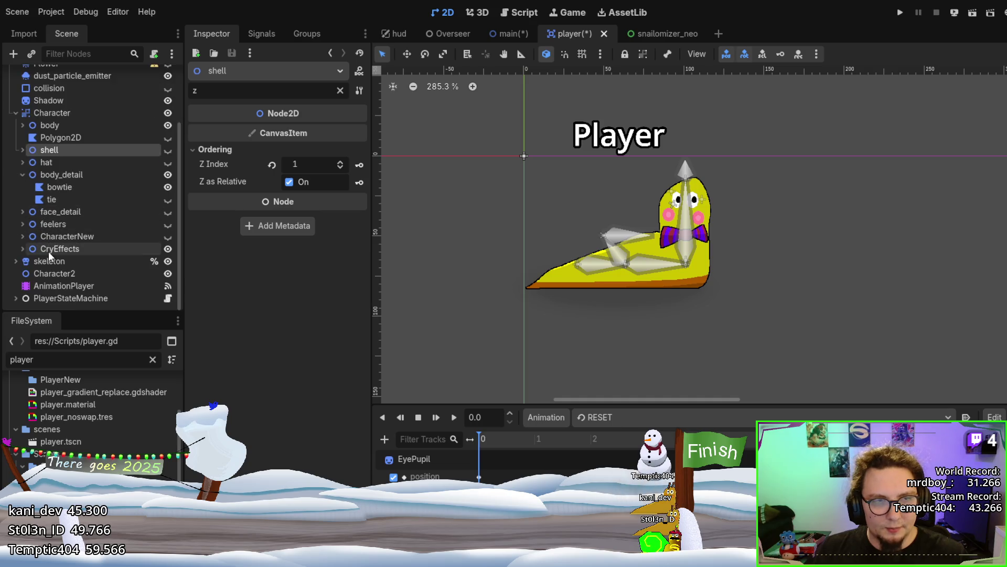
pyautogui.moveTo(49, 261)
pyautogui.mouseDown()
pyautogui.moveTo(58, 263)
pyautogui.moveTo(98, 121)
pyautogui.moveTo(91, 128)
pyautogui.mouseUp()
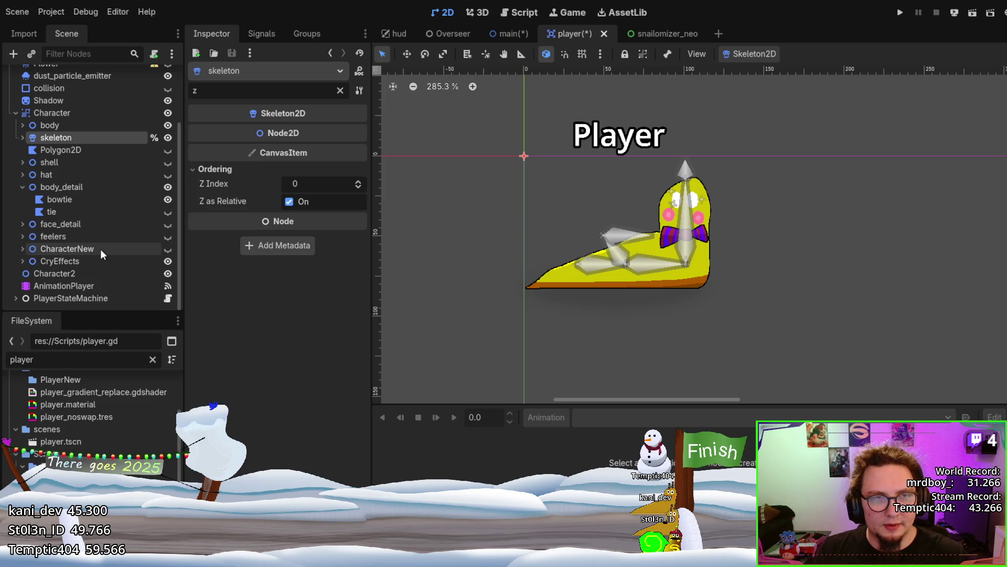
pyautogui.click(79, 164)
pyautogui.click(23, 138)
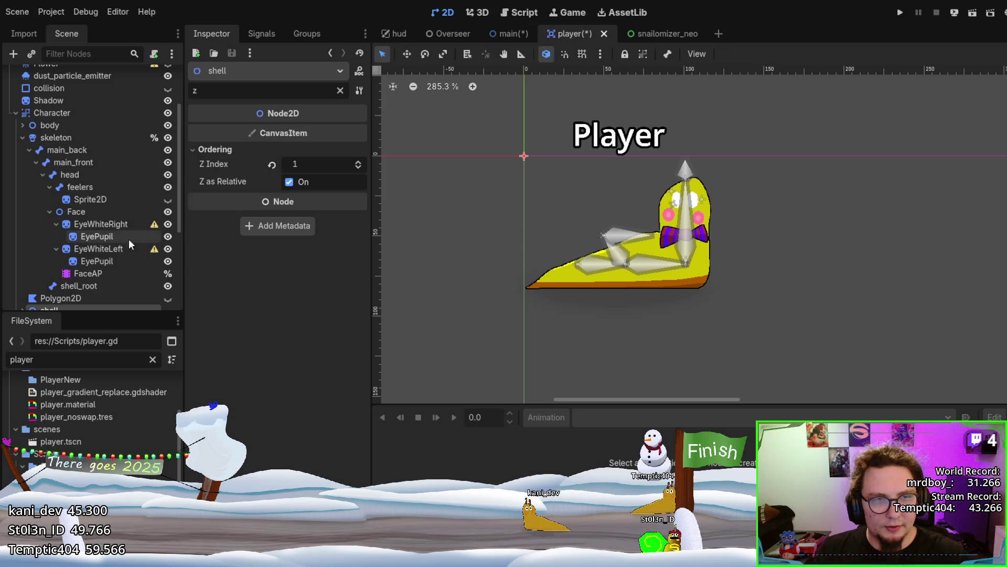
pyautogui.click(55, 113)
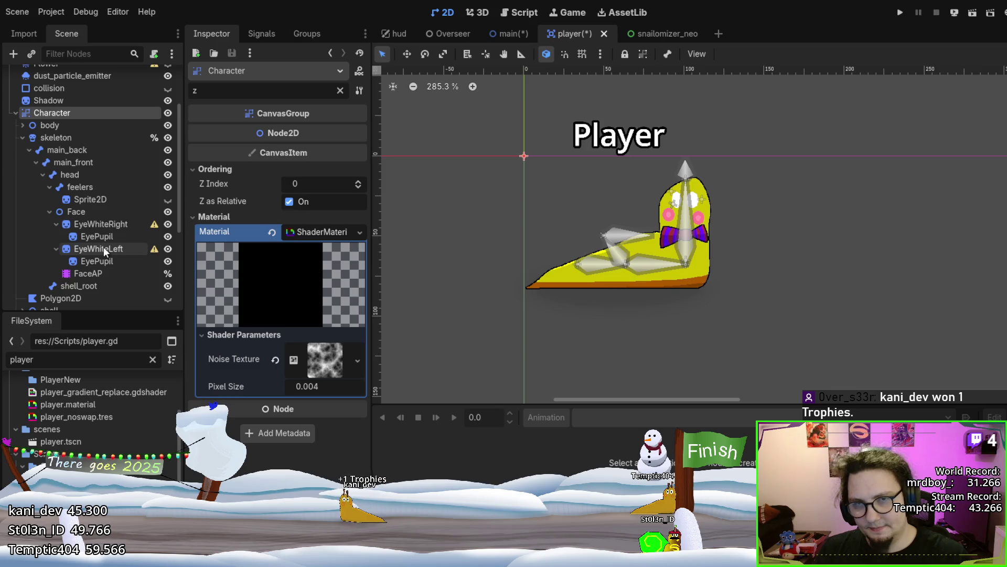
# Drag the skeleton back out of Character so it sits as Character's sibling before Character2.
pyautogui.scroll(7, 682, 200)
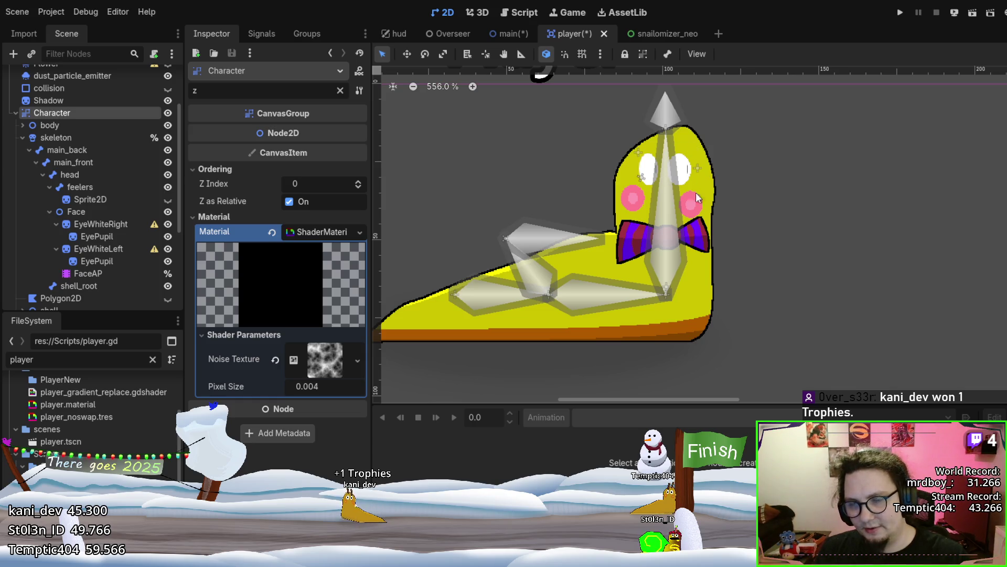
pyautogui.moveTo(48, 137)
pyautogui.mouseDown()
pyautogui.moveTo(67, 240)
pyautogui.moveTo(83, 250)
pyautogui.moveTo(72, 241)
pyautogui.moveTo(61, 266)
pyautogui.moveTo(51, 244)
pyautogui.mouseUp()
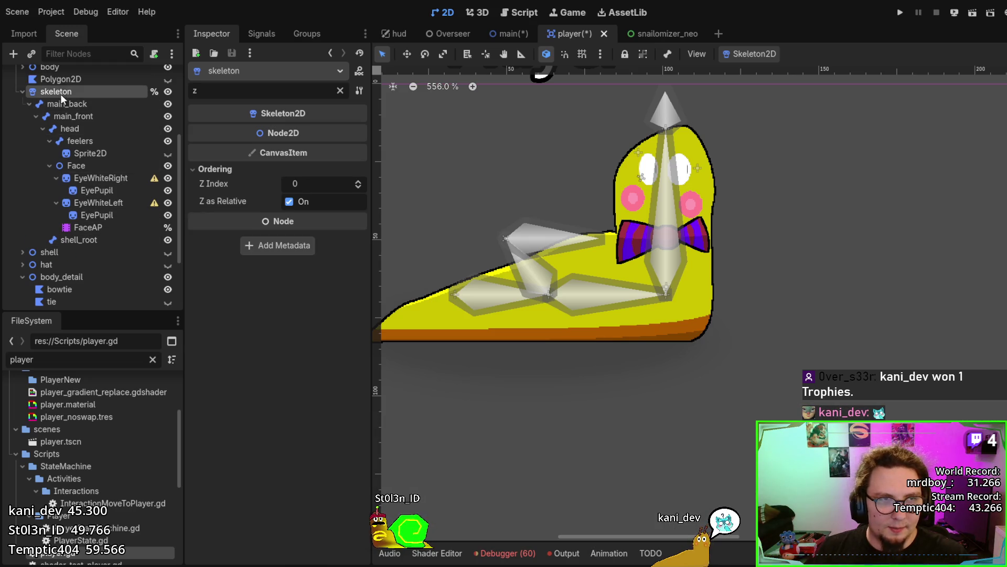
pyautogui.moveTo(57, 174)
pyautogui.mouseDown()
pyautogui.moveTo(86, 210)
pyautogui.moveTo(65, 267)
pyautogui.mouseUp()
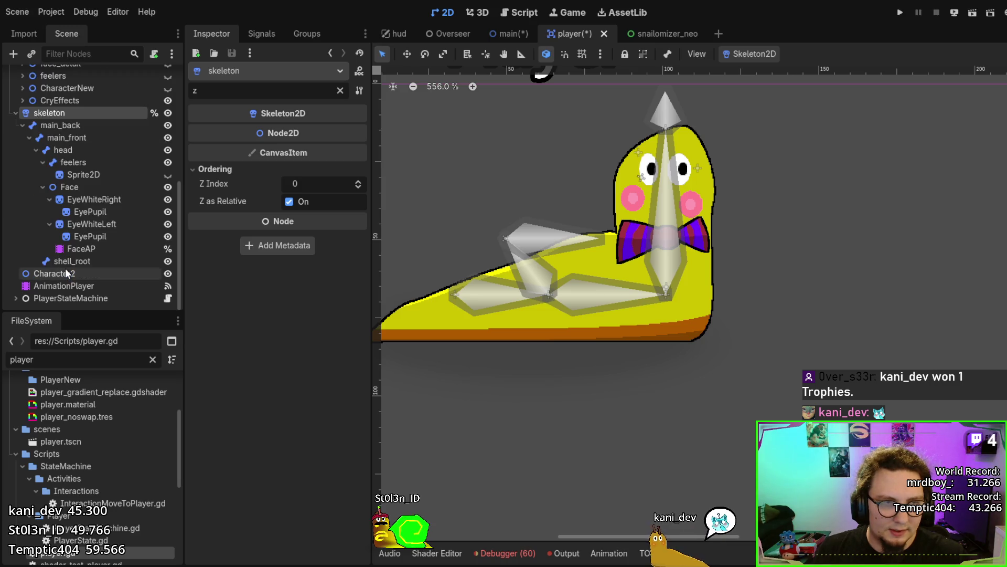
pyautogui.scroll(2, 68, 137)
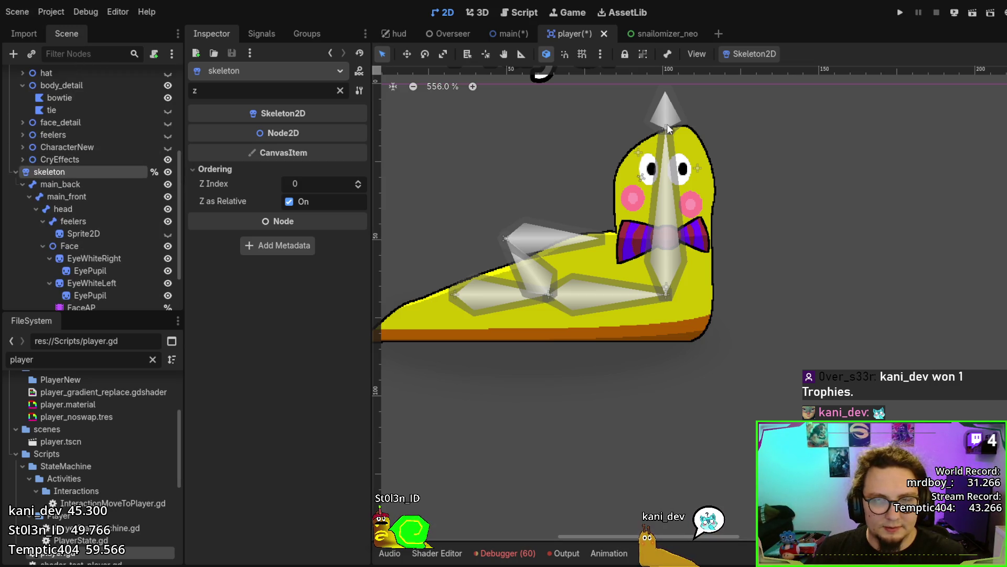
pyautogui.scroll(3, 38, 127)
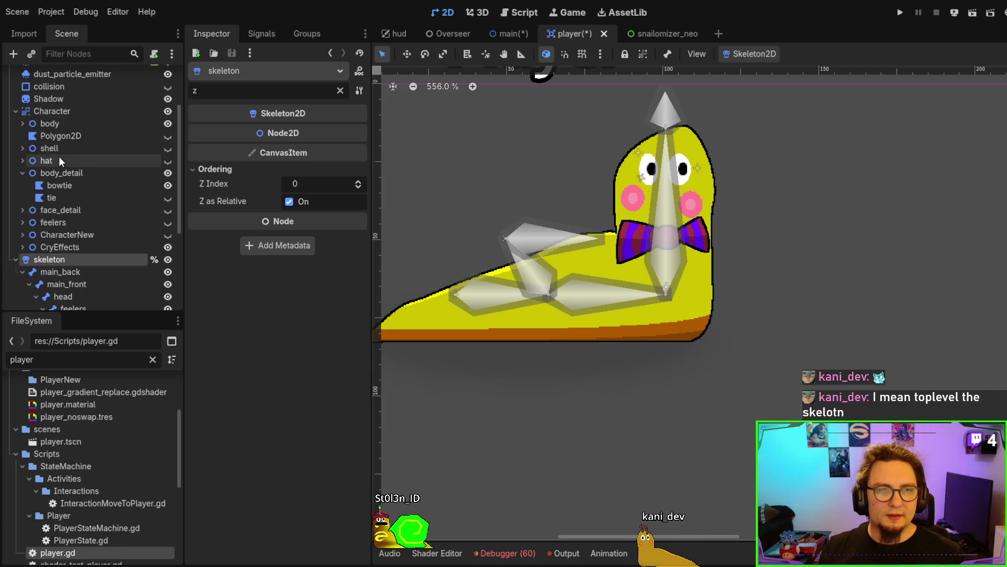
# Raise Character's shader Pixel Size to 1.244 and select the FaceAP animation player.
pyautogui.click(59, 113)
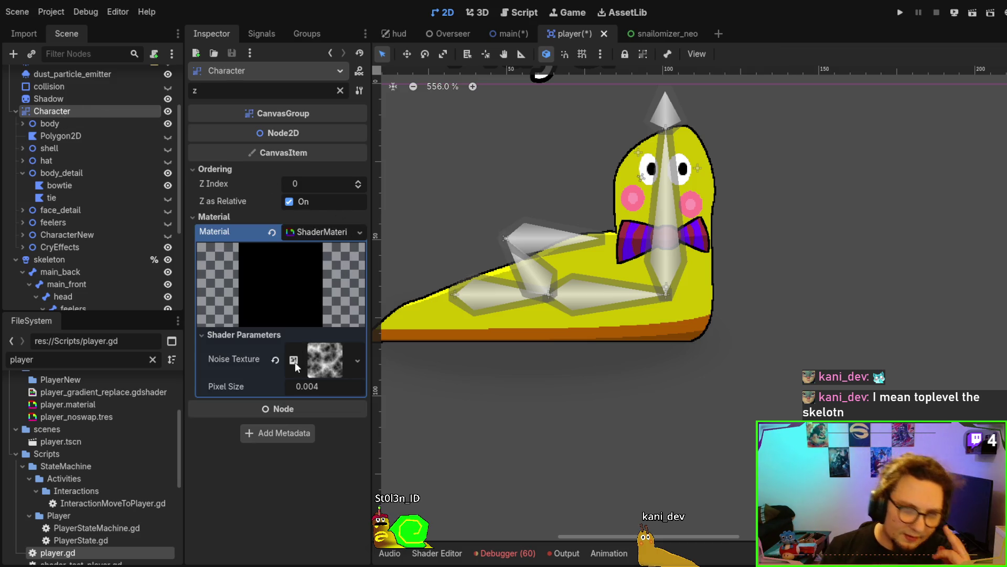
pyautogui.moveTo(307, 386); pyautogui.dragTo(336, 387)
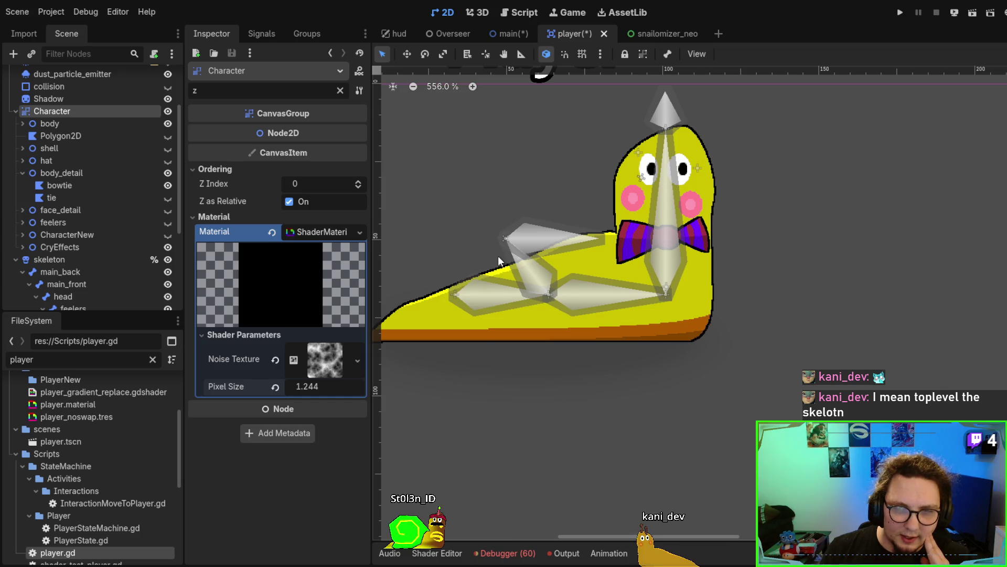
pyautogui.scroll(1, 482, 265)
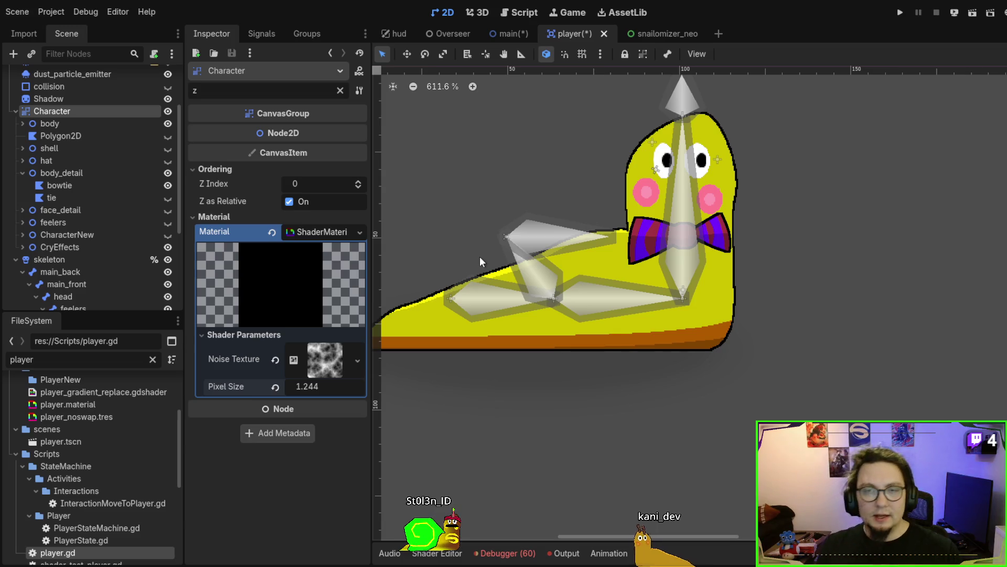
pyautogui.scroll(-2, 98, 222)
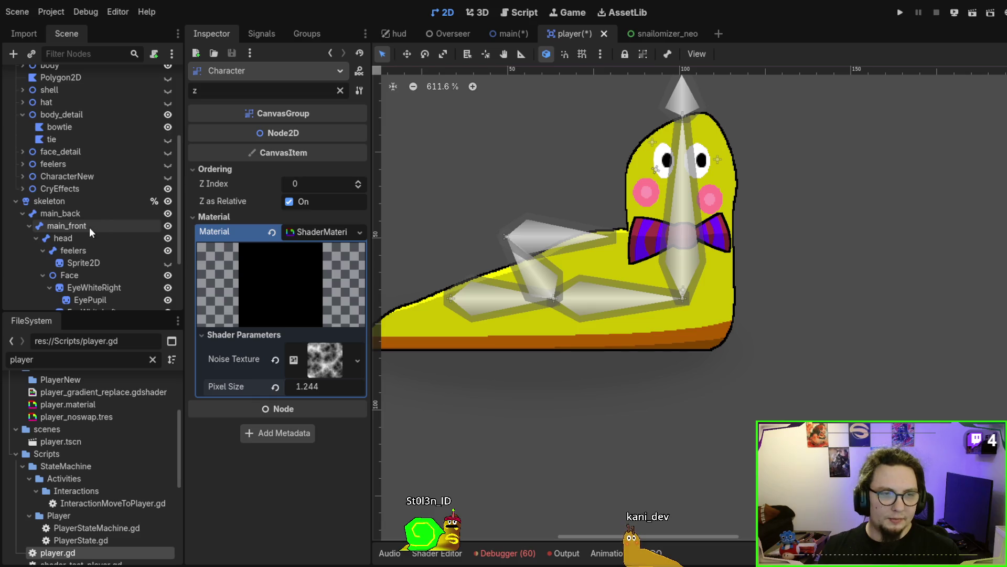
pyautogui.scroll(-3, 92, 228)
pyautogui.click(90, 245)
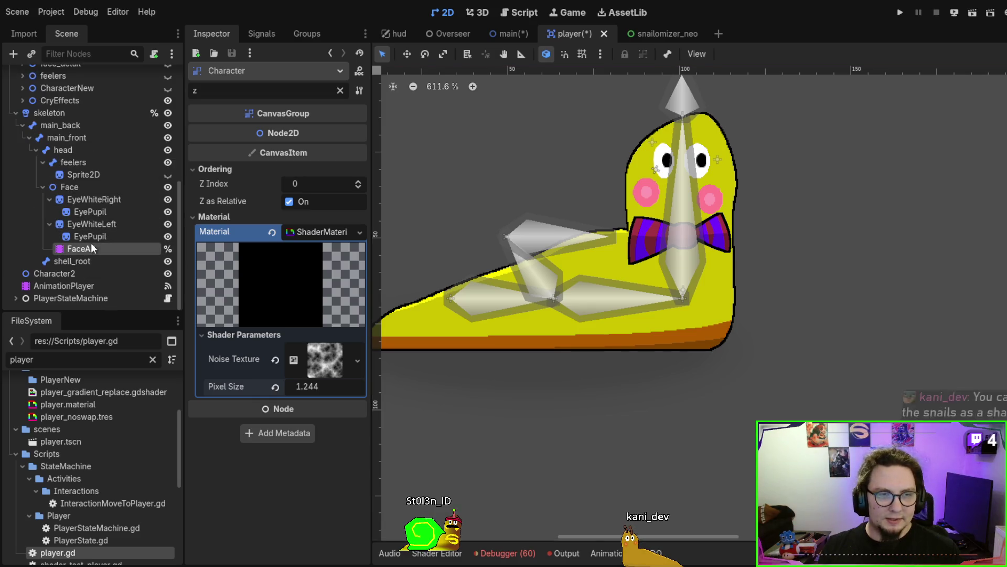
# Select the Face node from the eye pupil, drag it across the head, and pan to the snail.
pyautogui.click(701, 159)
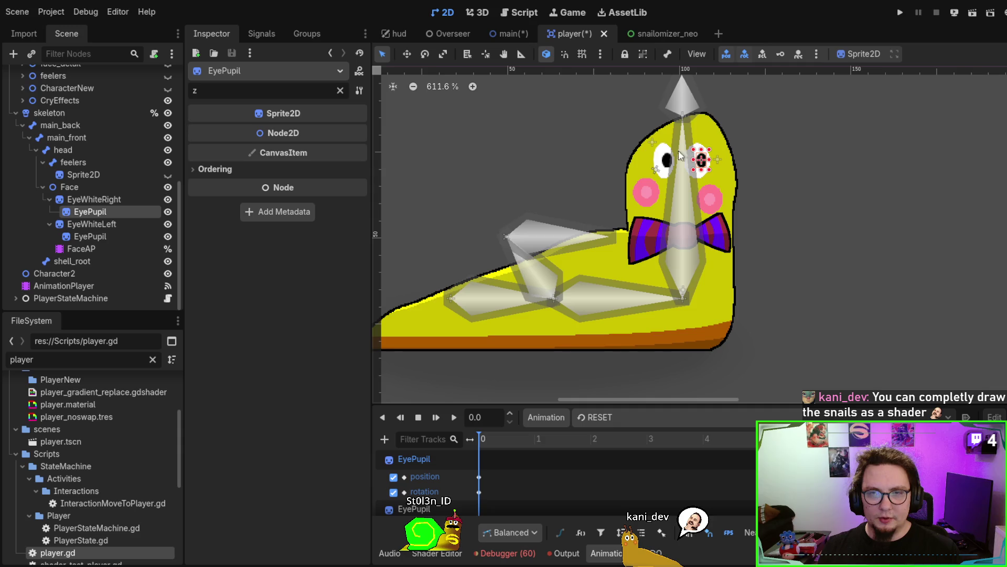
pyautogui.press('Down')
pyautogui.press('Up')
pyautogui.press('Up')
pyautogui.press('Up')
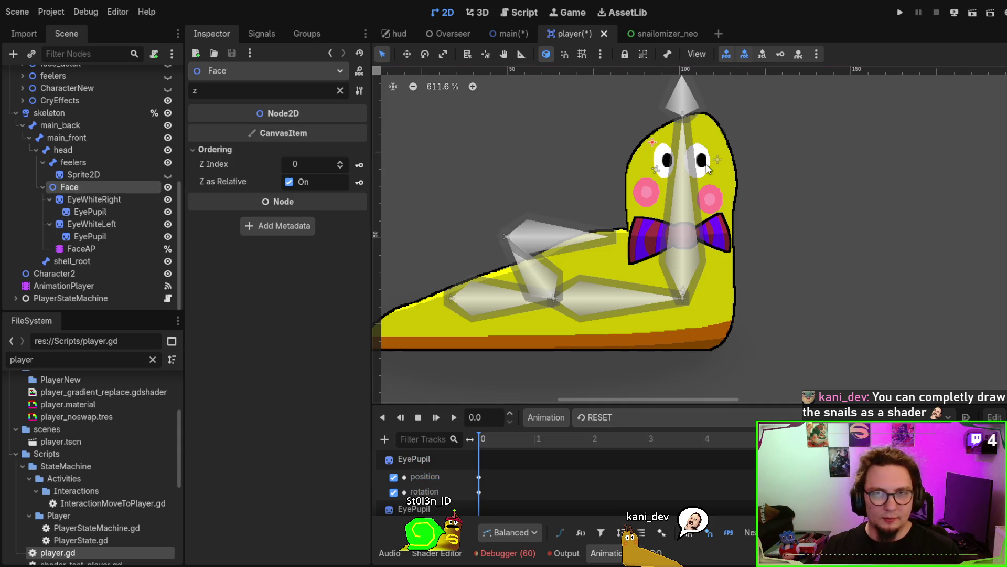
pyautogui.moveTo(653, 144)
pyautogui.mouseDown()
pyautogui.moveTo(766, 93)
pyautogui.moveTo(821, 149)
pyautogui.moveTo(649, 145)
pyautogui.moveTo(769, 132)
pyautogui.mouseUp()
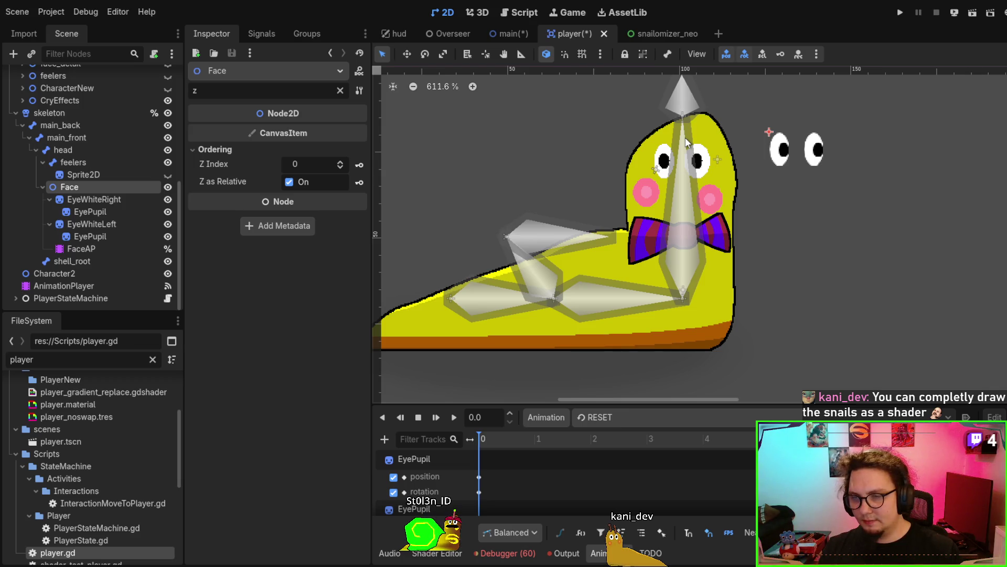
pyautogui.scroll(-2, 676, 158)
pyautogui.moveTo(690, 222); pyautogui.dragTo(730, 241)
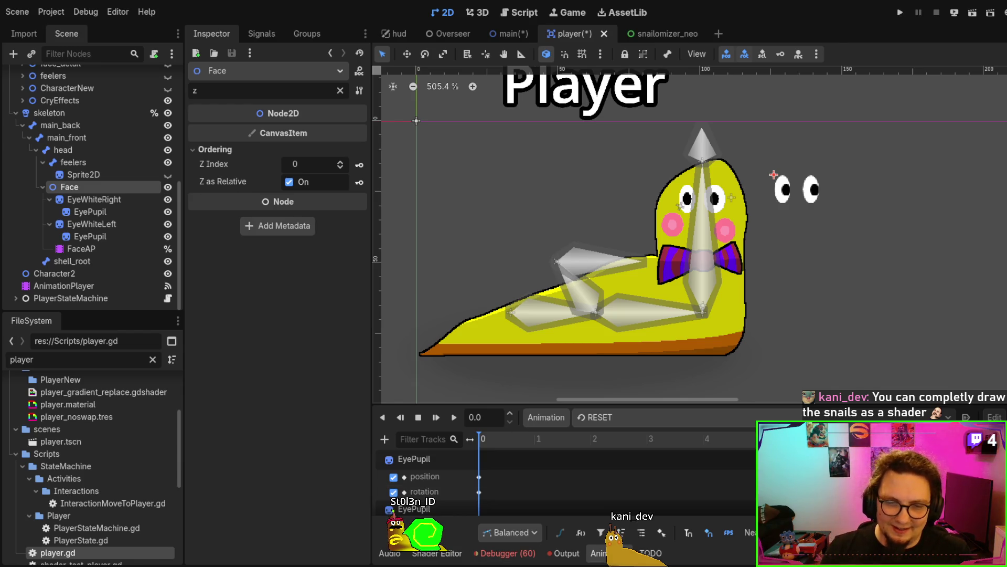
pyautogui.hotkey('alt', 'Tab')
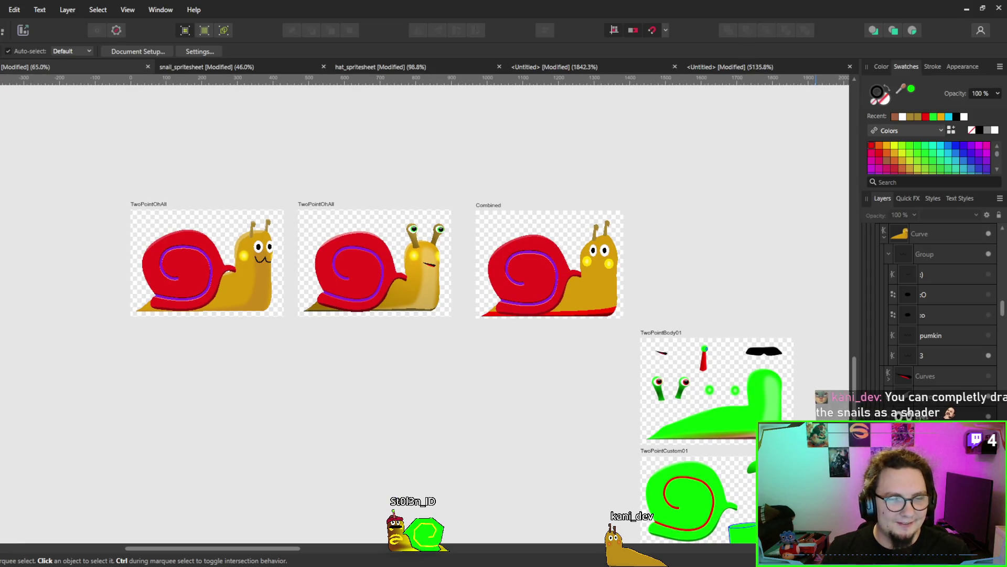
# Zoom over the snail sprite sheets, view hat_spritesheet, then minimize Affinity Designer.
pyautogui.scroll(-2, 335, 360)
pyautogui.hscroll(5, 426, 315)
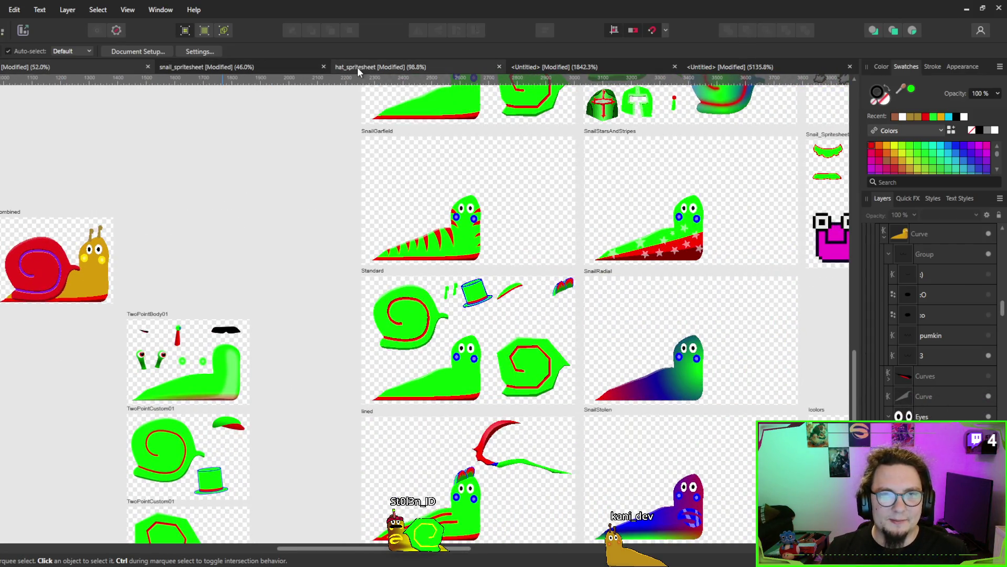
pyautogui.click(360, 66)
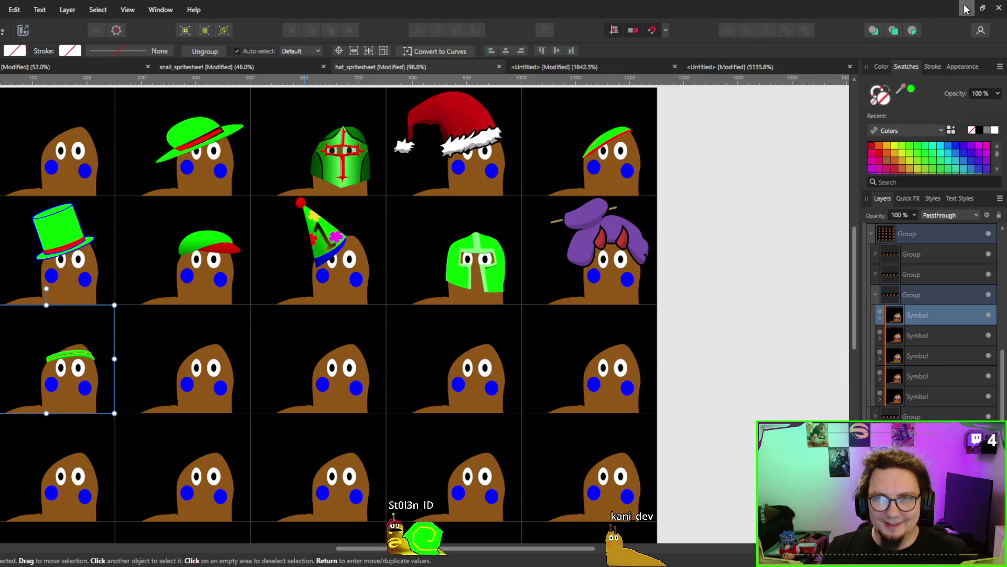
pyautogui.click(966, 8)
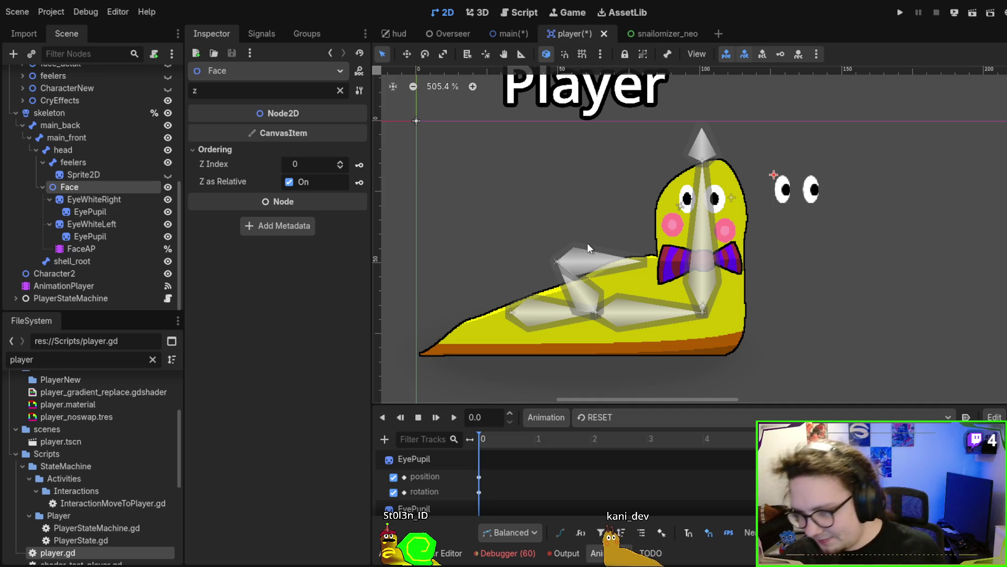
# Drag the left EyePupil around the eye, then undo the stray moves with Ctrl+Z.
pyautogui.moveTo(786, 195)
pyautogui.mouseDown()
pyautogui.moveTo(771, 215)
pyautogui.moveTo(819, 192)
pyautogui.moveTo(782, 196)
pyautogui.moveTo(776, 150)
pyautogui.moveTo(820, 111)
pyautogui.moveTo(803, 124)
pyautogui.mouseUp()
pyautogui.scroll(8, 780, 223)
pyautogui.scroll(-4, 808, 289)
pyautogui.hotkey('ctrl', 'z')
pyautogui.hotkey('ctrl', 'z')
pyautogui.hotkey('ctrl', 'z')
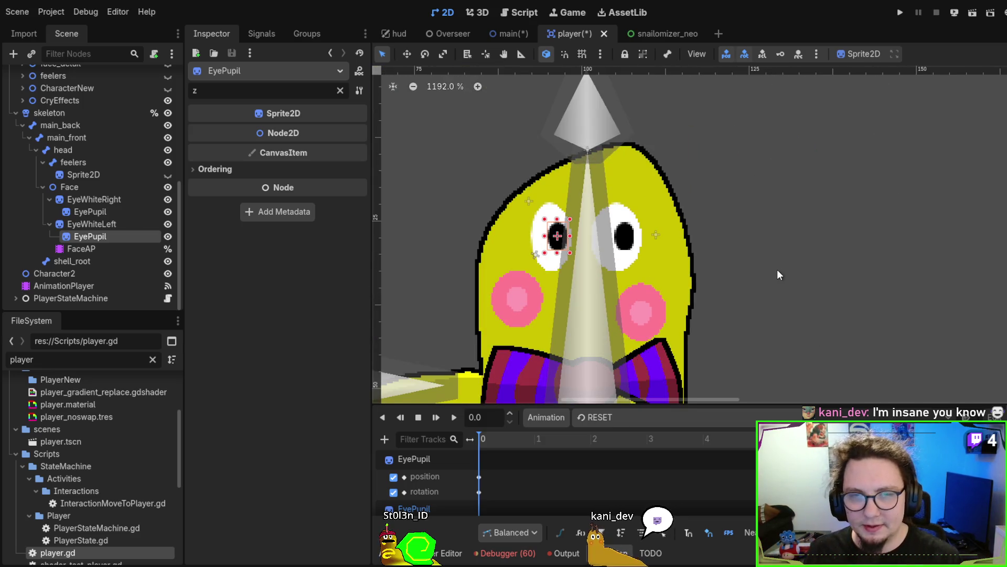
# Select the Face node and clear the Inspector filter to show all its properties.
pyautogui.scroll(-1, 776, 270)
pyautogui.scroll(-1, 861, 210)
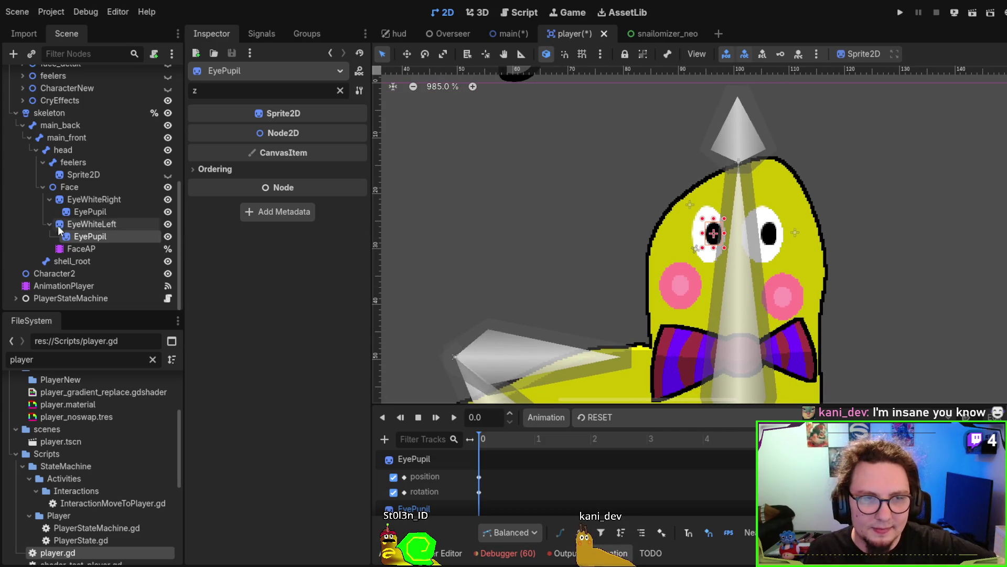
pyautogui.click(68, 188)
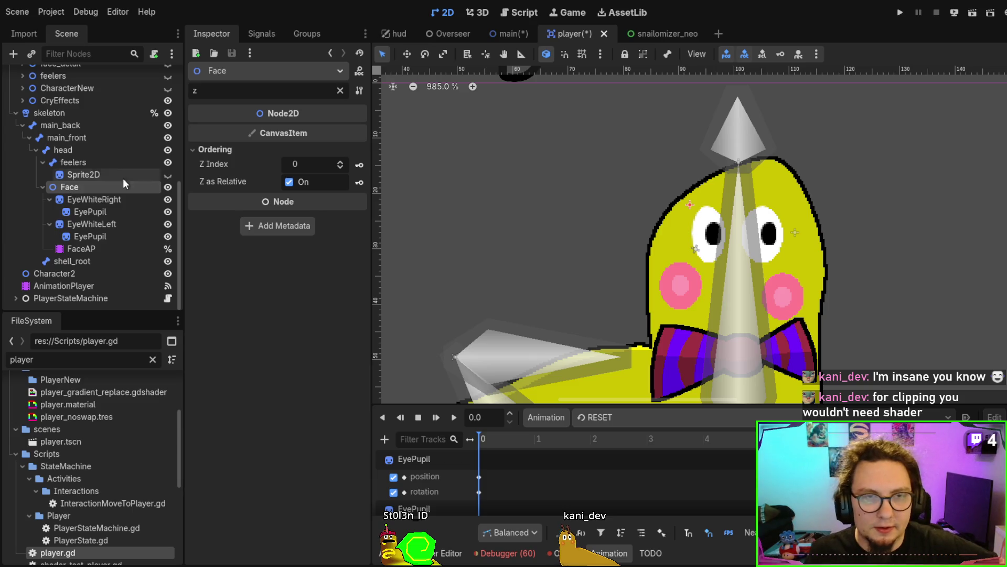
pyautogui.click(341, 90)
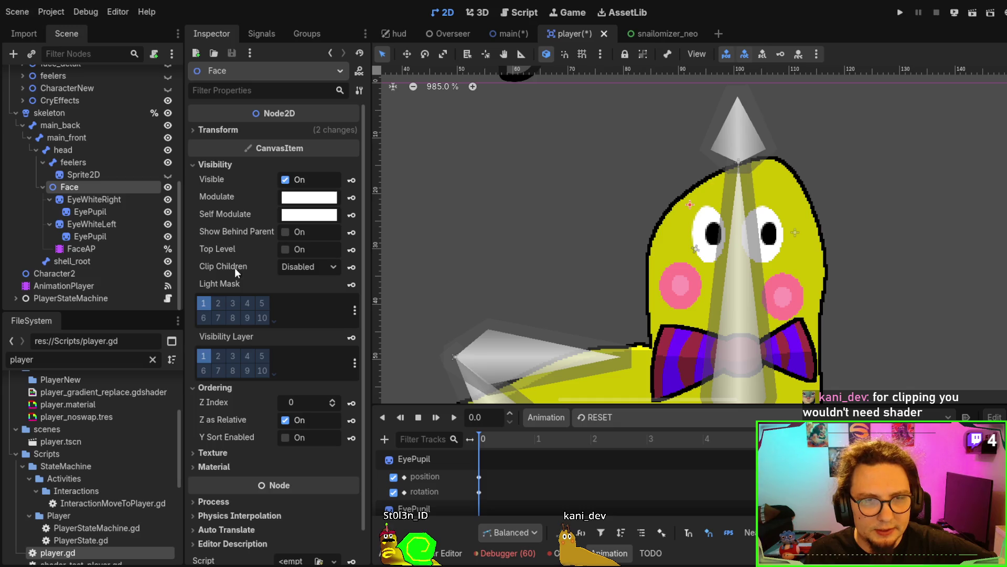
# Inspect the right EyePupil's transform and ordering settings, then EyeWhiteRight's clipping settings.
pyautogui.scroll(-1, 243, 216)
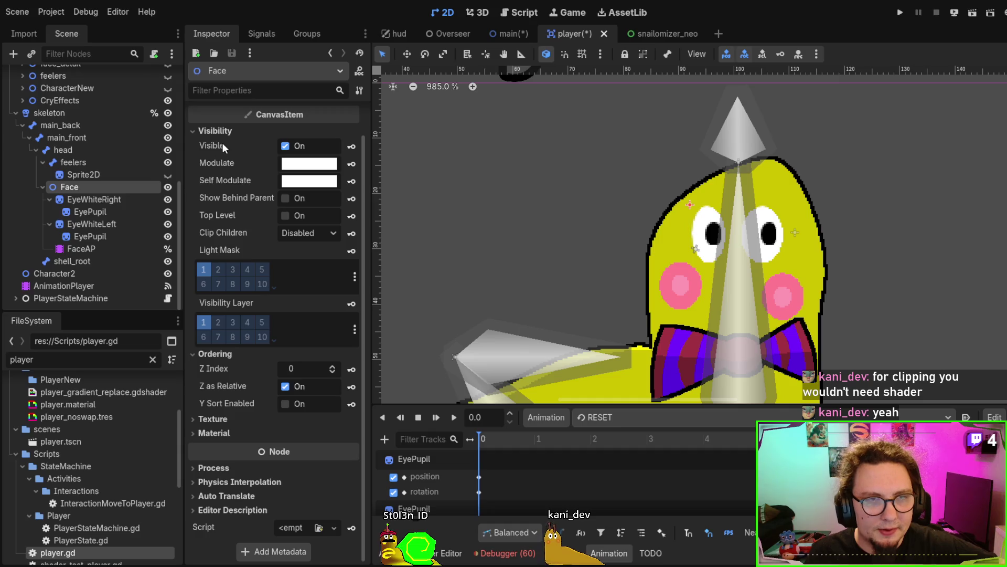
pyautogui.click(139, 199)
pyautogui.click(131, 211)
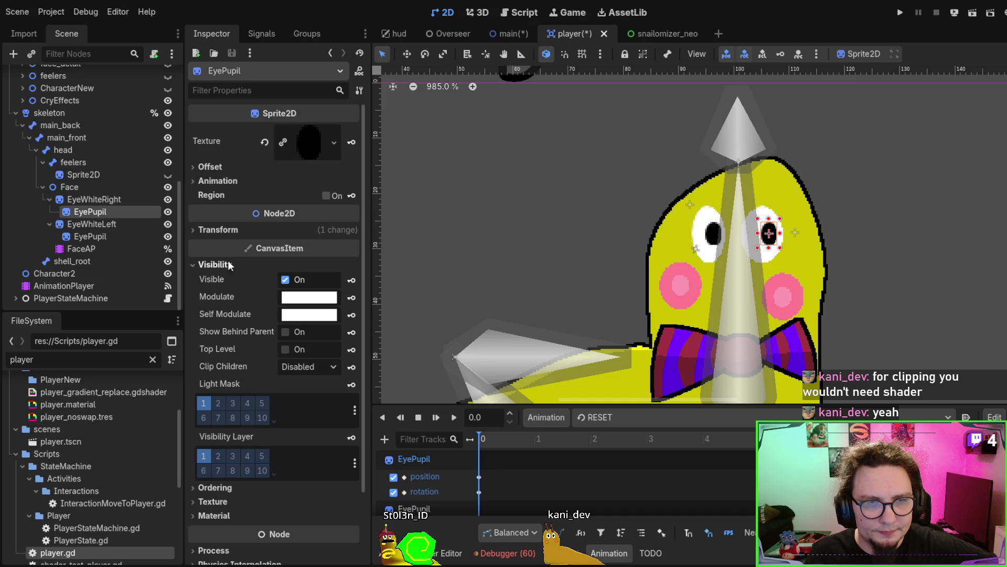
pyautogui.click(223, 228)
pyautogui.click(222, 227)
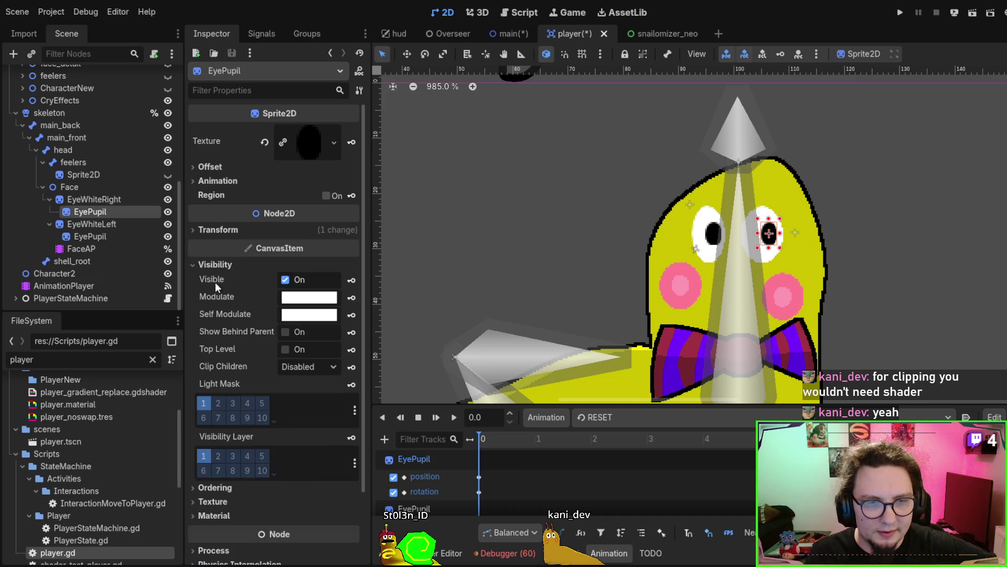
pyautogui.scroll(-3, 217, 295)
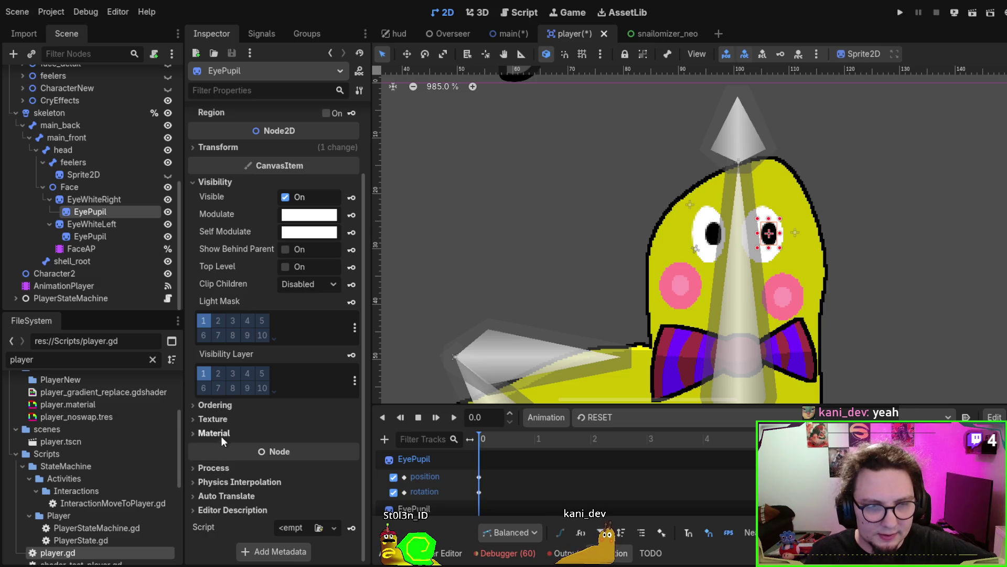
pyautogui.click(215, 403)
pyautogui.click(215, 403)
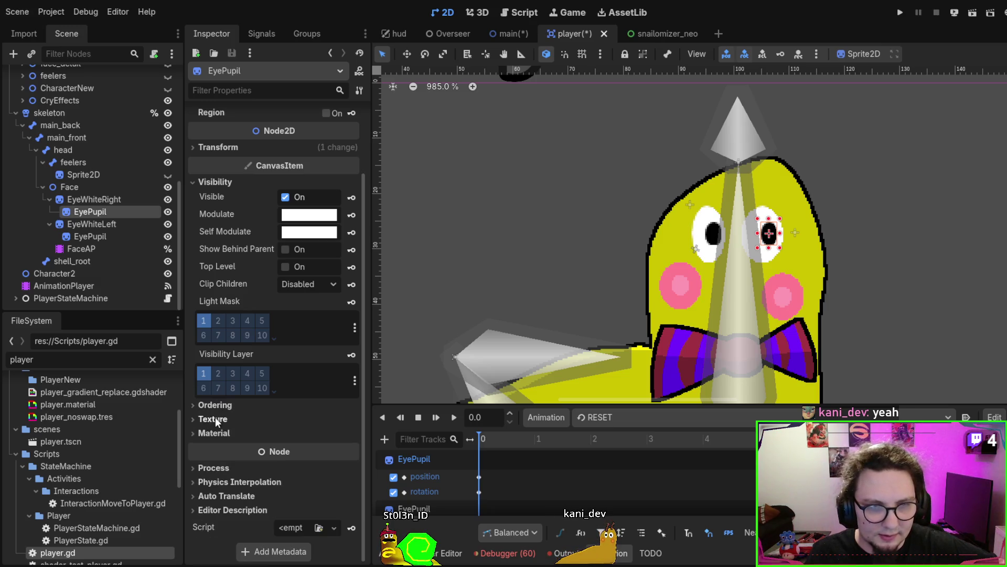
pyautogui.scroll(3, 221, 270)
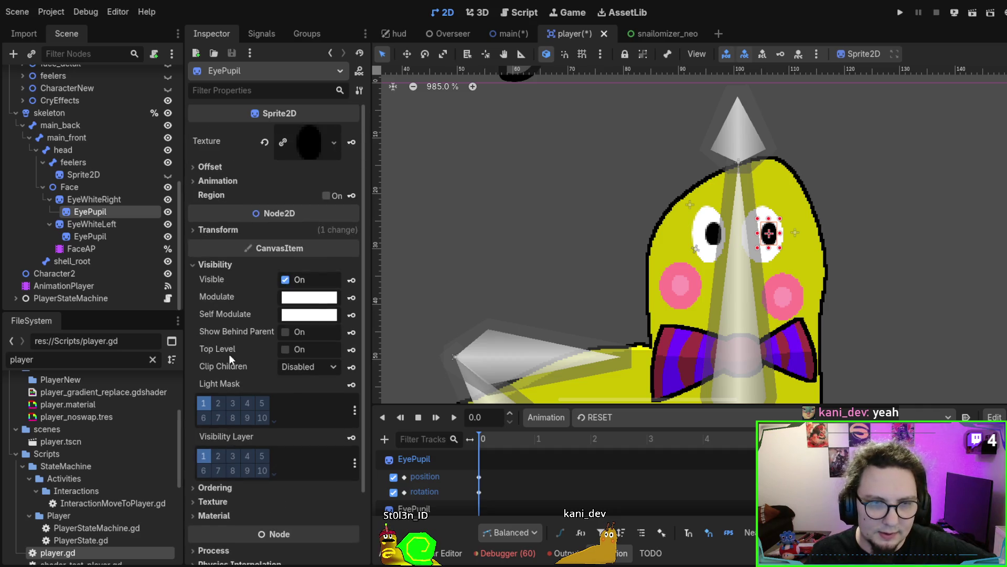
pyautogui.click(86, 203)
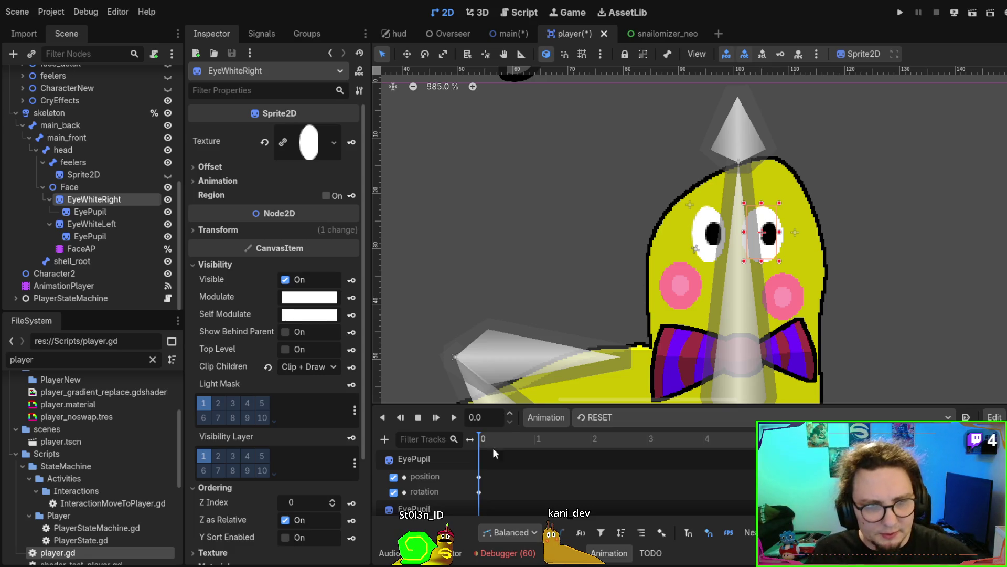
# Move the Face node out of skeleton/head and drop it under Character.
pyautogui.scroll(2, 81, 210)
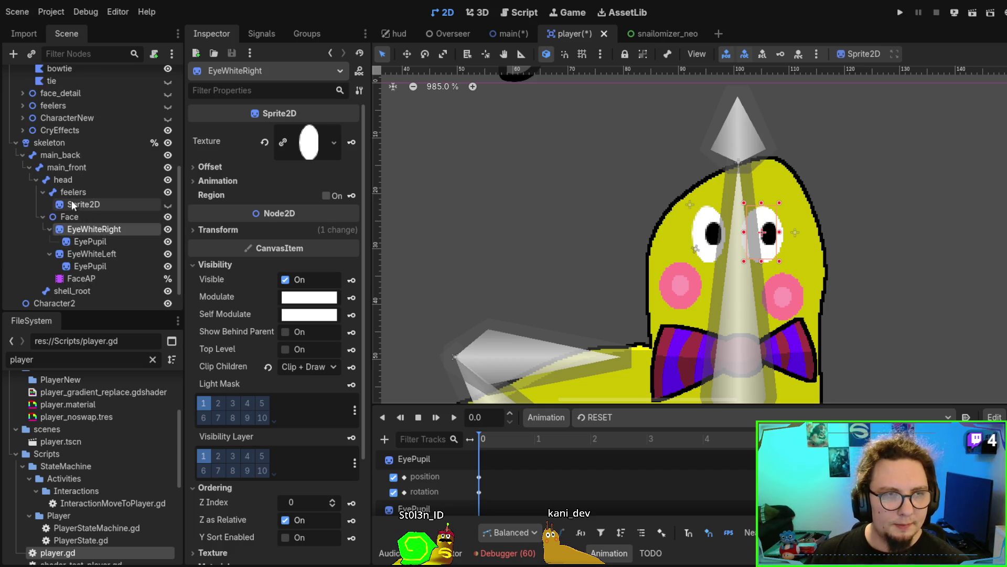
pyautogui.click(74, 213)
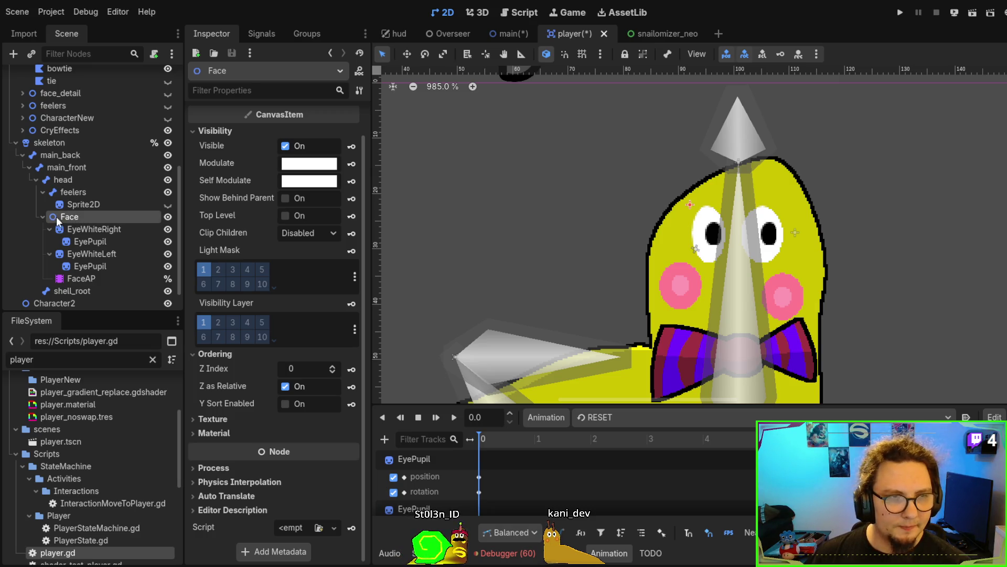
pyautogui.moveTo(52, 216)
pyautogui.mouseDown()
pyautogui.moveTo(55, 94)
pyautogui.moveTo(58, 156)
pyautogui.mouseUp()
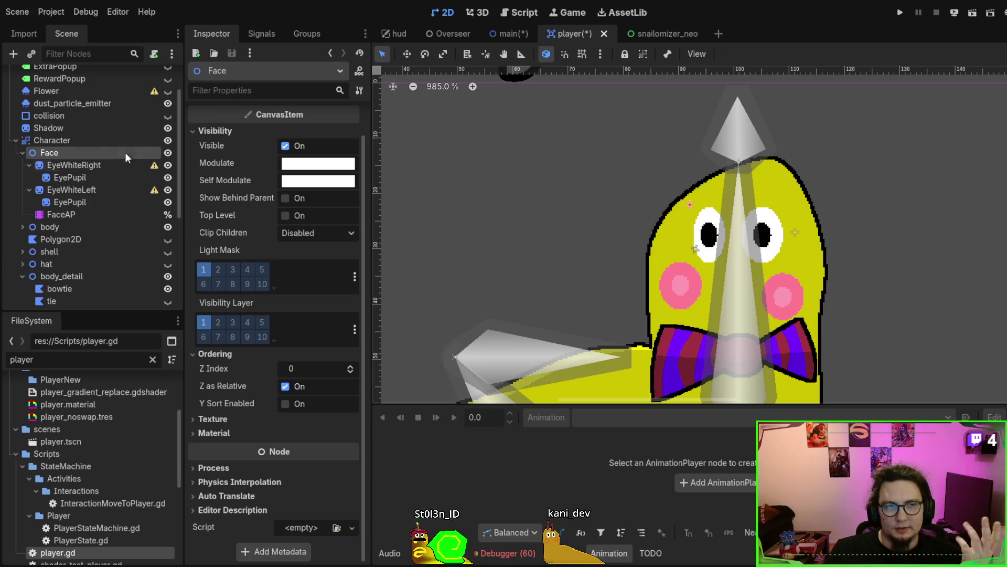
# Set the Character shader material's Pixel Size from 1.244 to 0.004.
pyautogui.click(105, 150)
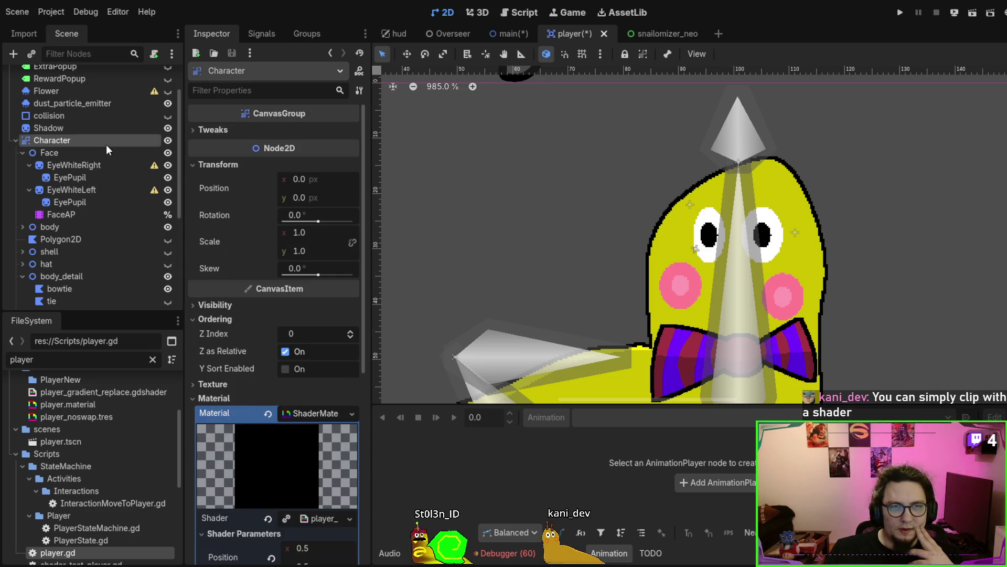
pyautogui.scroll(-5, 261, 247)
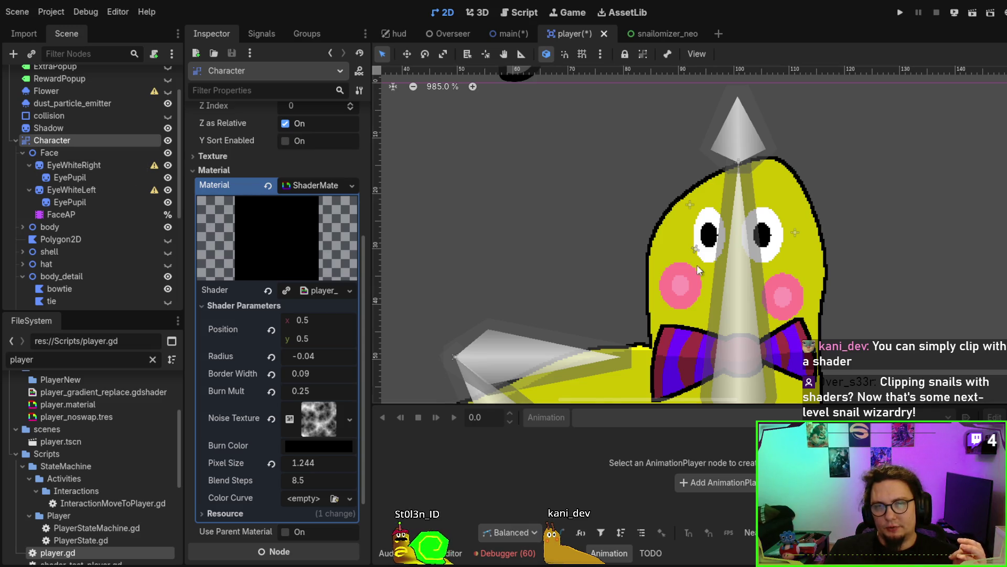
pyautogui.scroll(-4, 723, 171)
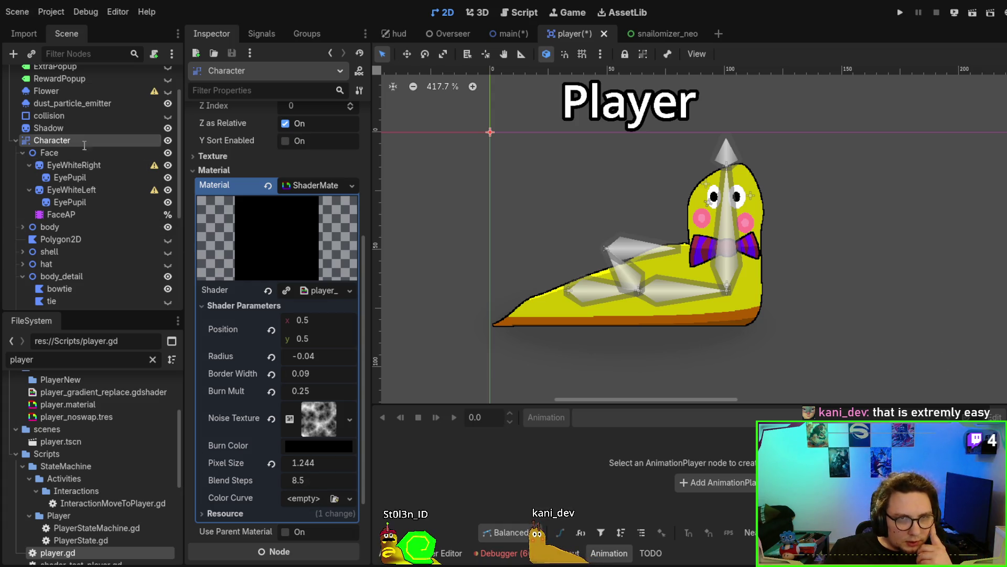
pyautogui.scroll(-2, 310, 333)
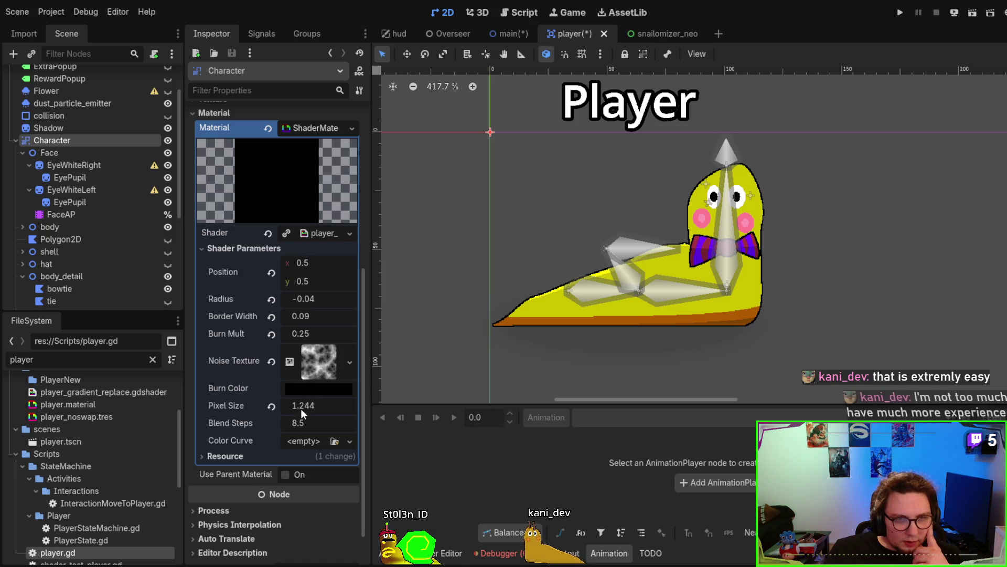
pyautogui.moveTo(347, 405)
pyautogui.mouseDown()
pyautogui.moveTo(362, 405)
pyautogui.moveTo(323, 405)
pyautogui.mouseUp()
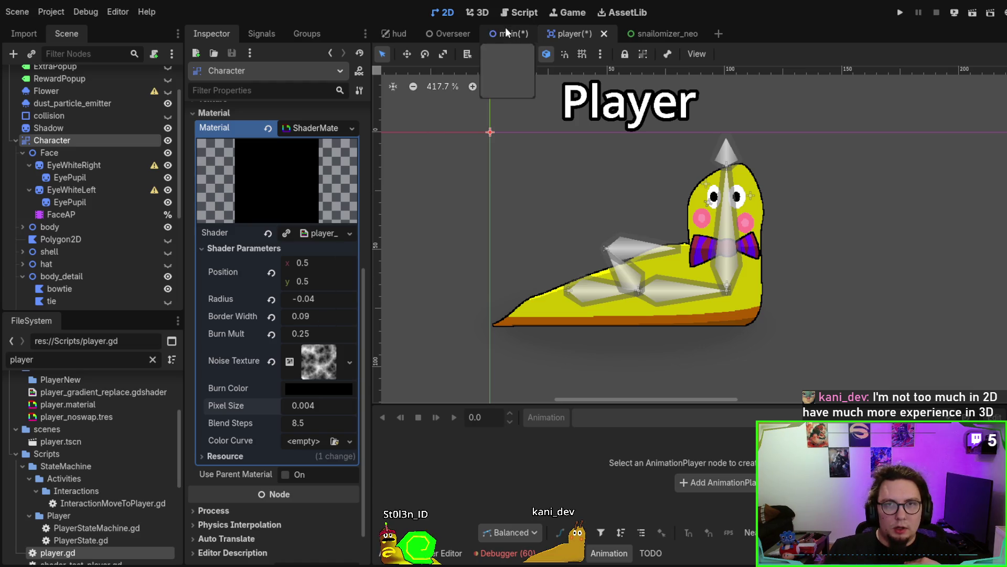
# Erase the existing FileSystem filter text before retyping it.
pyautogui.doubleClick(89, 361)
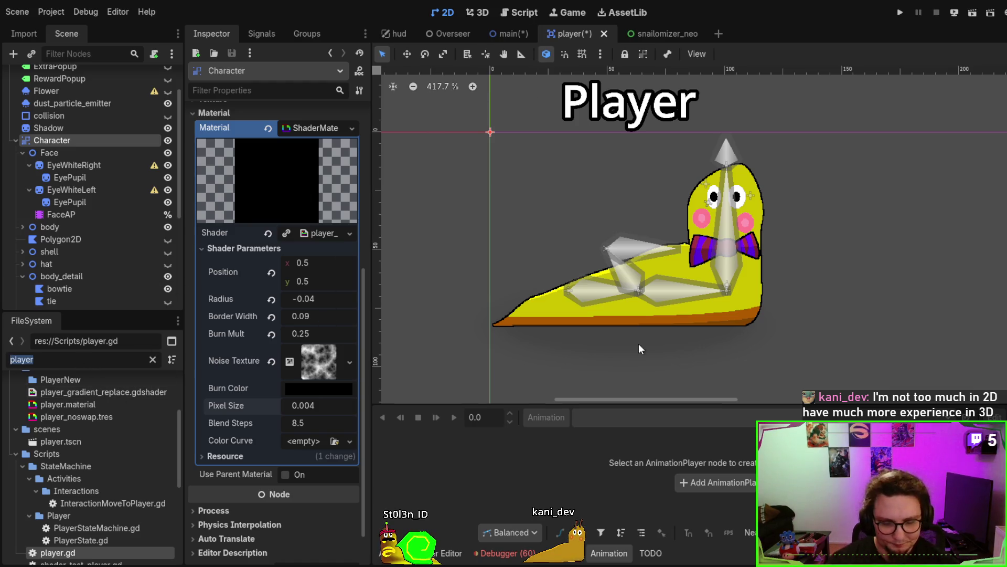
pyautogui.write('d')
pyautogui.press('BackSpace')
pyautogui.write('leave')
pyautogui.press('BackSpace')
pyautogui.press('BackSpace')
pyautogui.press('BackSpace')
# Filter the FileSystem dock by 'player' and select PlayerState.gd.
pyautogui.write('player')
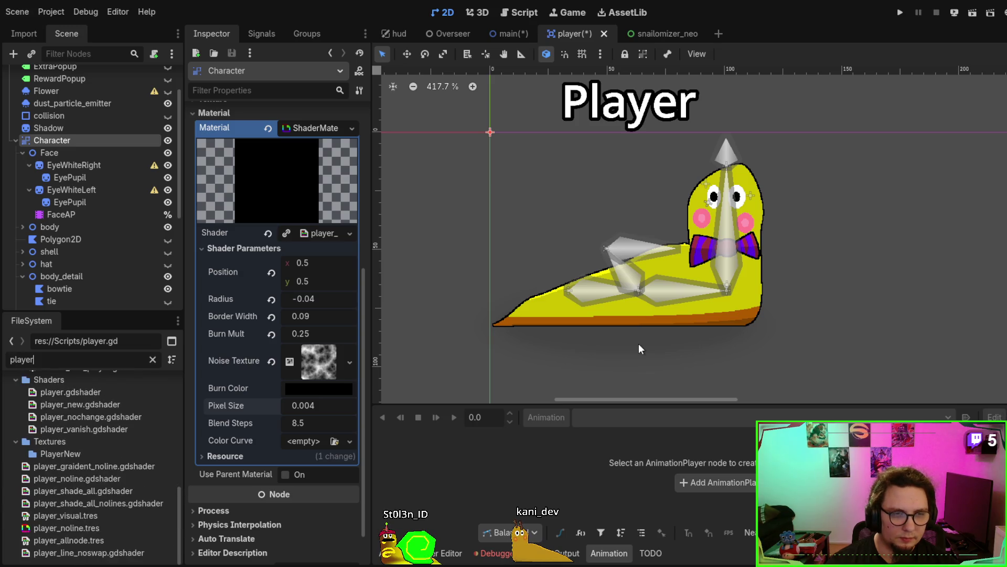
pyautogui.scroll(5, 54, 494)
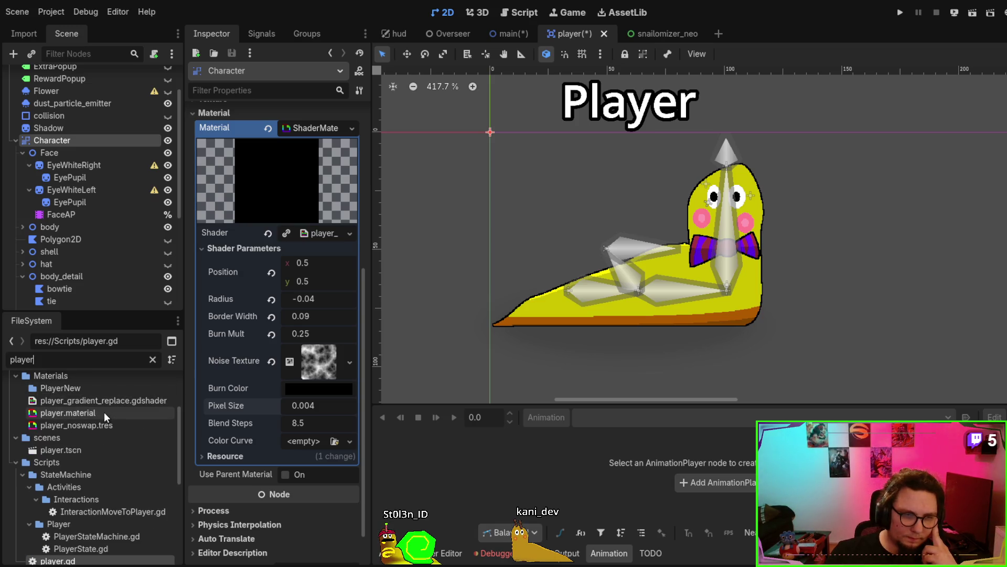
pyautogui.click(110, 548)
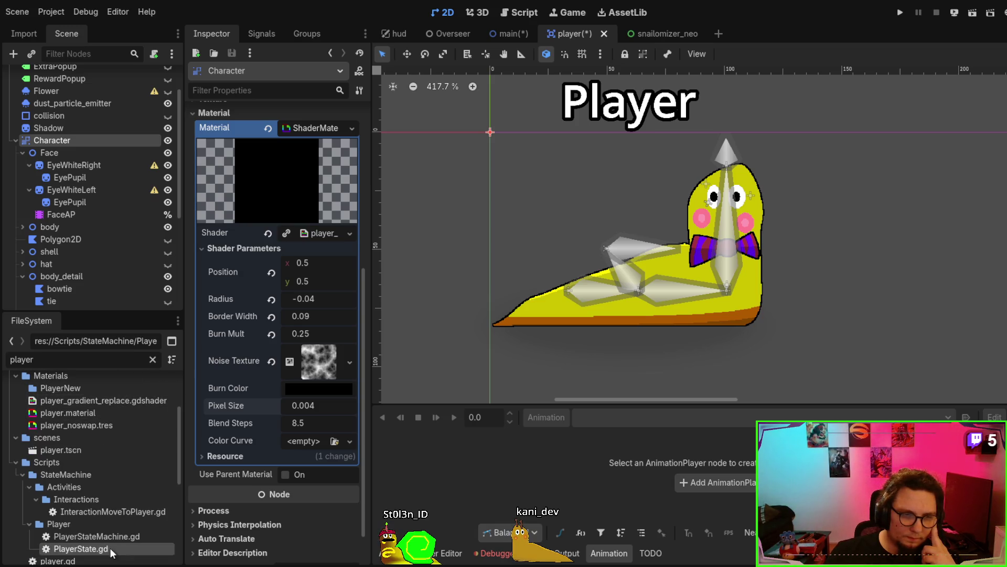
# Clear the file filter and select the IdleDefault.gd script in the full list.
pyautogui.click(152, 359)
pyautogui.scroll(-2, 138, 413)
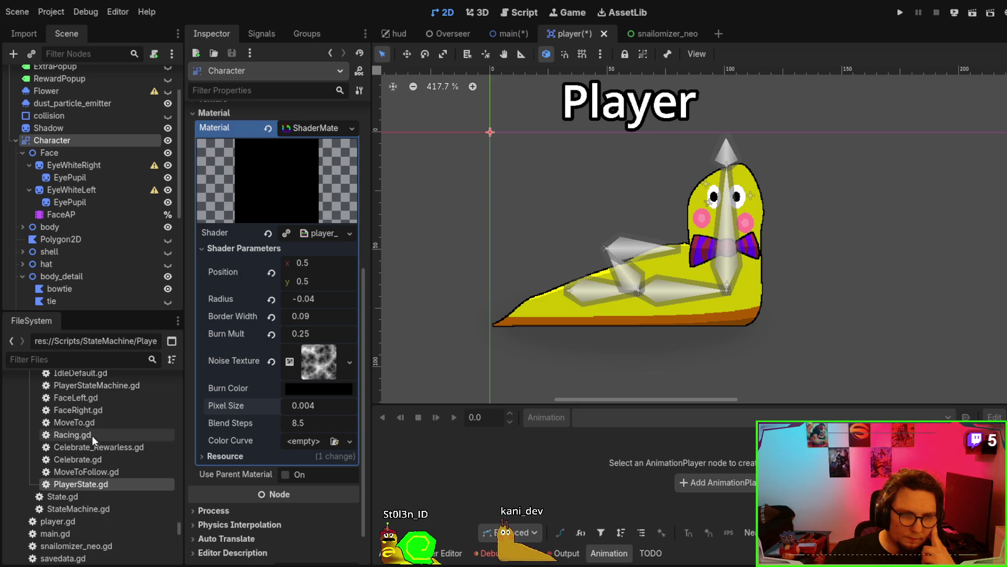
pyautogui.scroll(1, 89, 415)
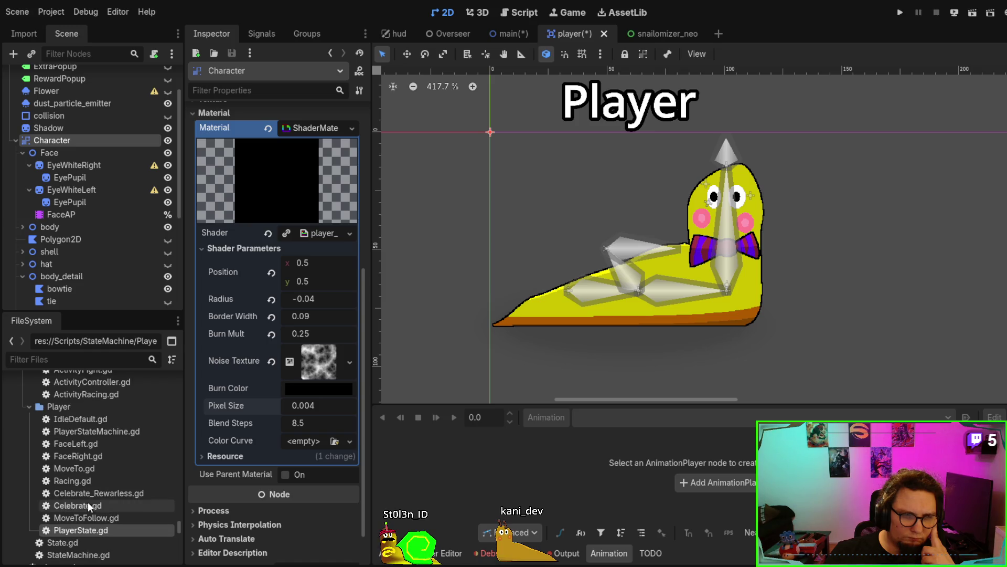
pyautogui.scroll(4, 89, 475)
pyautogui.scroll(4, 90, 475)
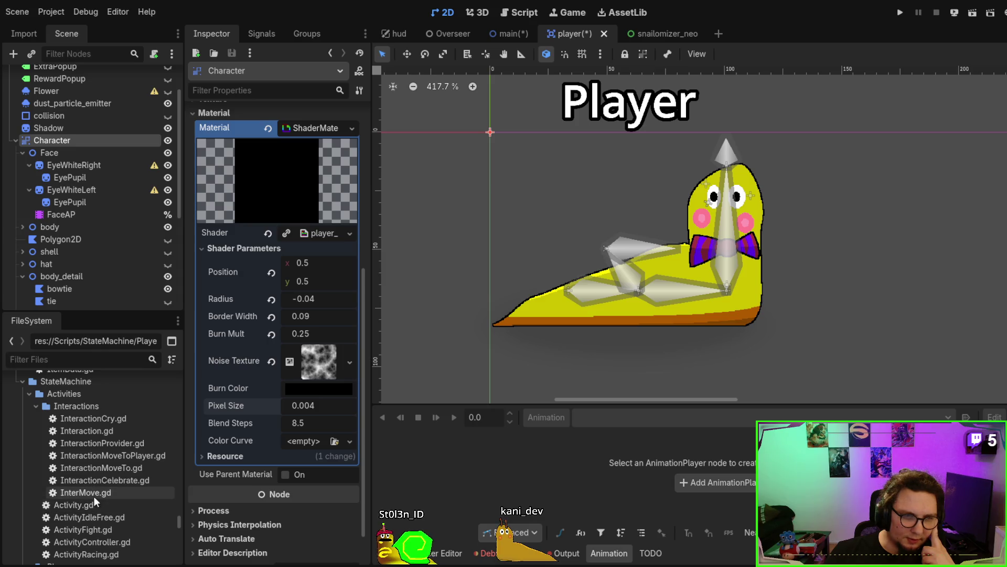
pyautogui.scroll(-5, 94, 496)
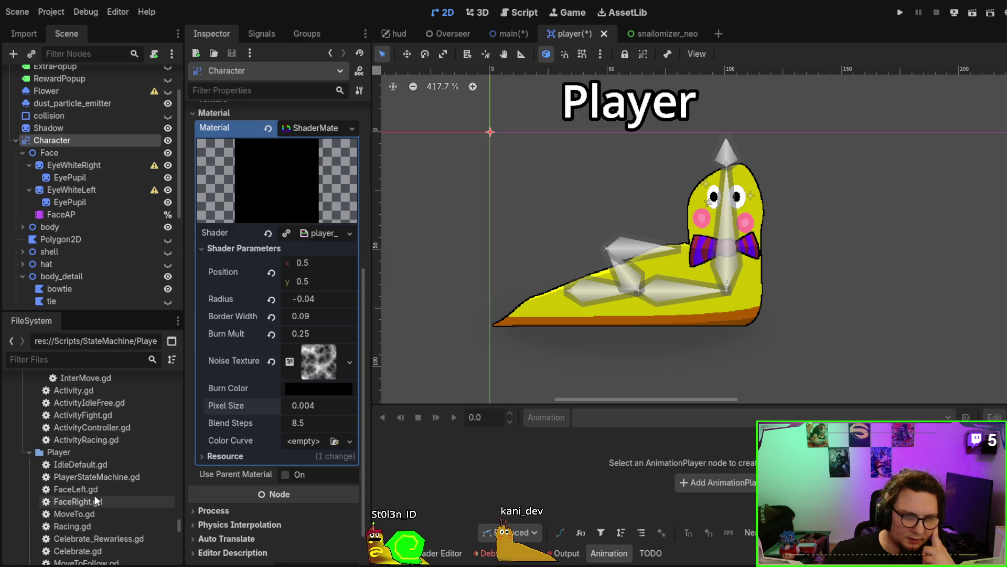
pyautogui.click(95, 466)
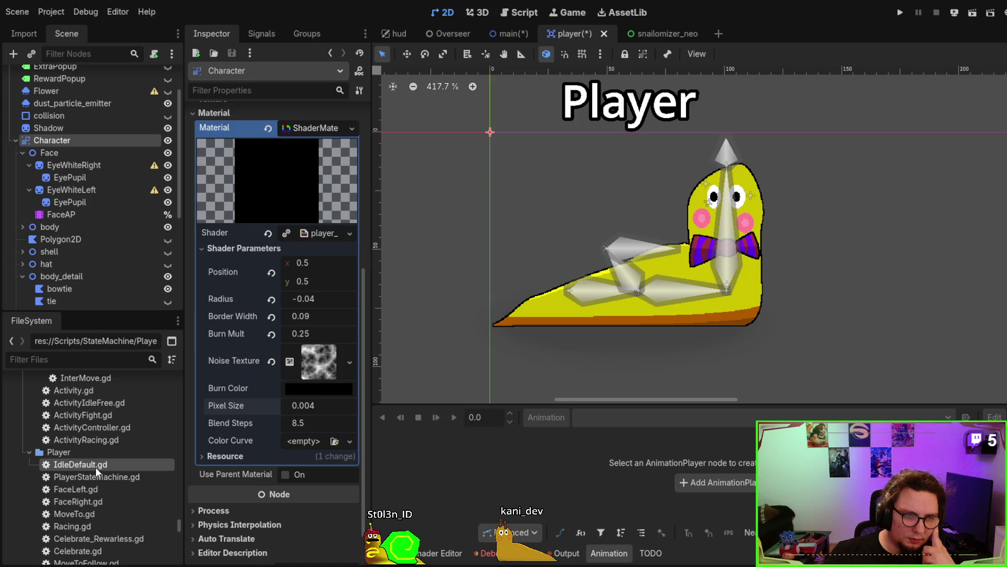
# Switch to the Script view and scroll through player.gd's code.
pyautogui.click(537, 16)
pyautogui.scroll(-5, 621, 207)
pyautogui.scroll(-20, 621, 206)
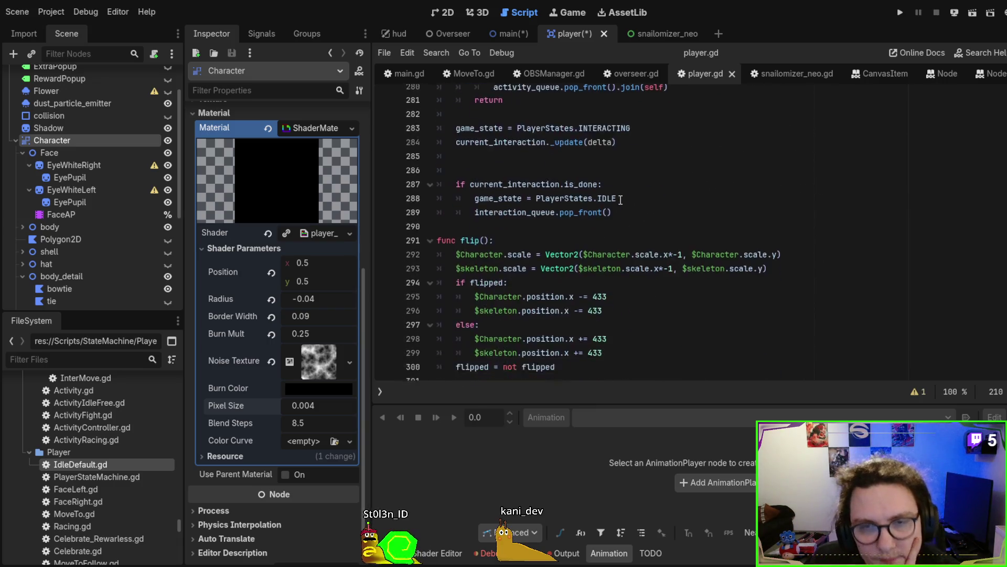
pyautogui.scroll(-5, 621, 200)
# Find 'shader' in player.gd, step through matches, then search the whole project for it.
pyautogui.hotkey('ctrl', 'f')
pyautogui.write('shader')
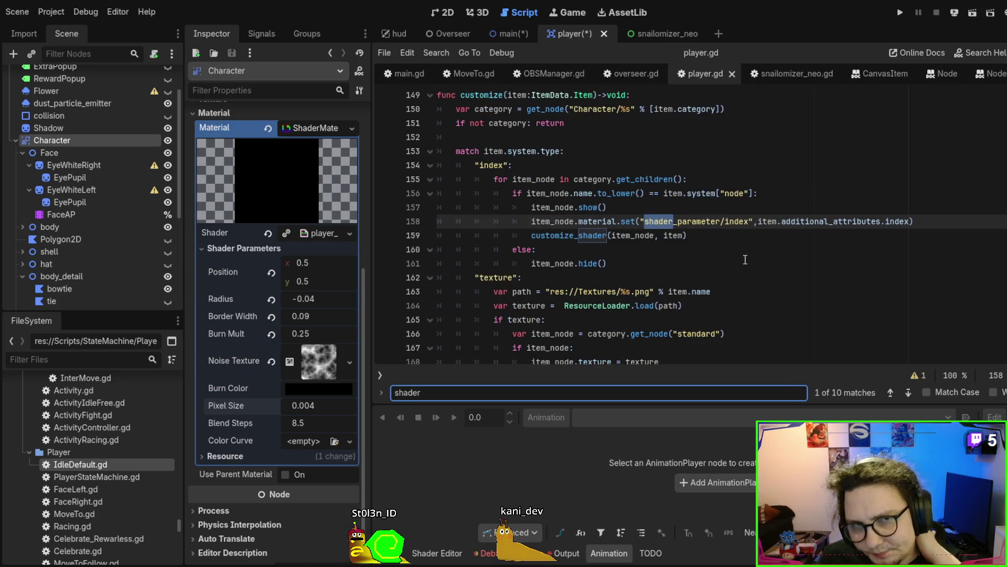
pyautogui.press('Return')
pyautogui.press('Return')
pyautogui.press('Return')
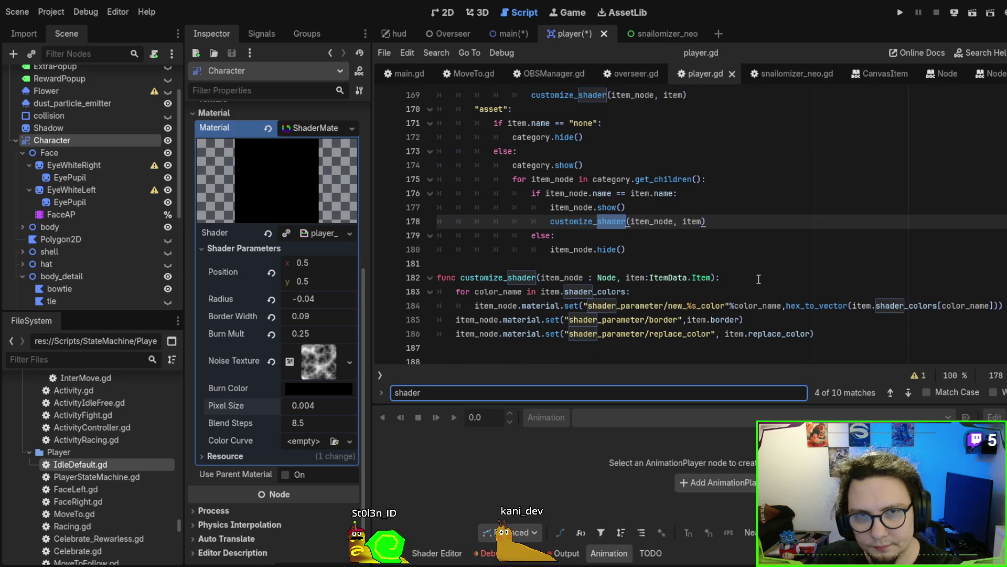
pyautogui.scroll(-2, 758, 280)
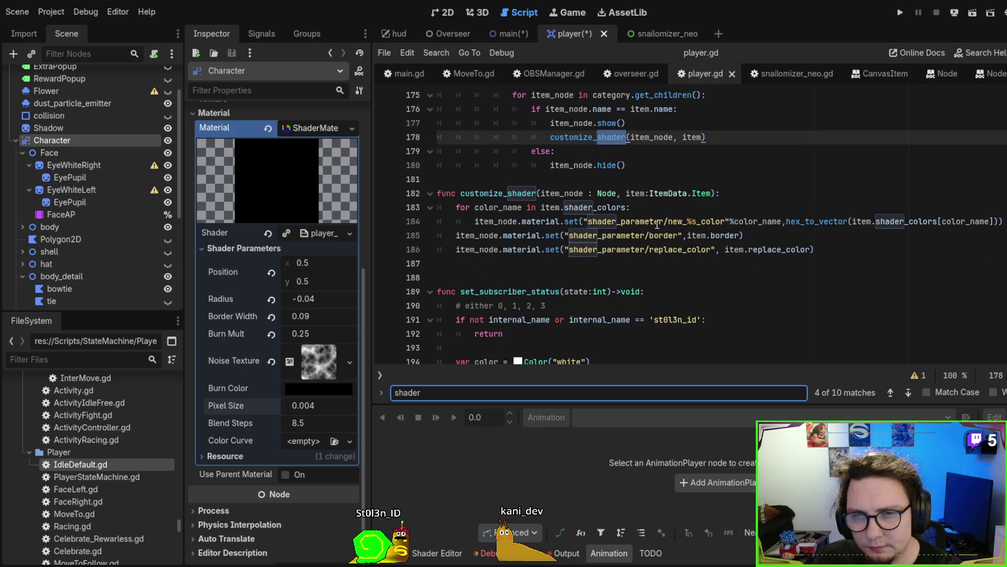
pyautogui.press('Return')
pyautogui.press('Return')
pyautogui.press('Return')
pyautogui.press('Return')
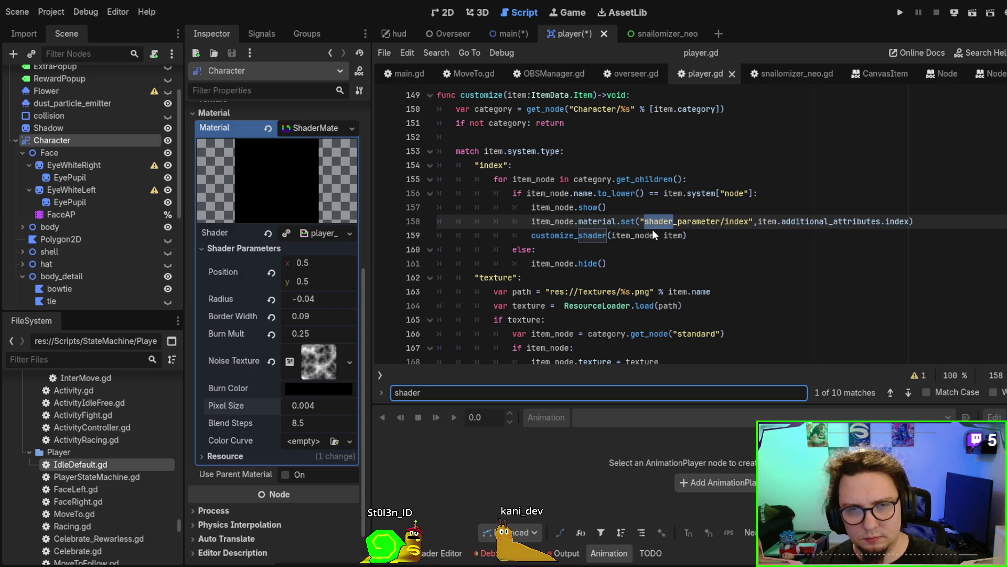
pyautogui.hotkey('ctrl', 'shift', 'f')
pyautogui.scroll(-3, 752, 476)
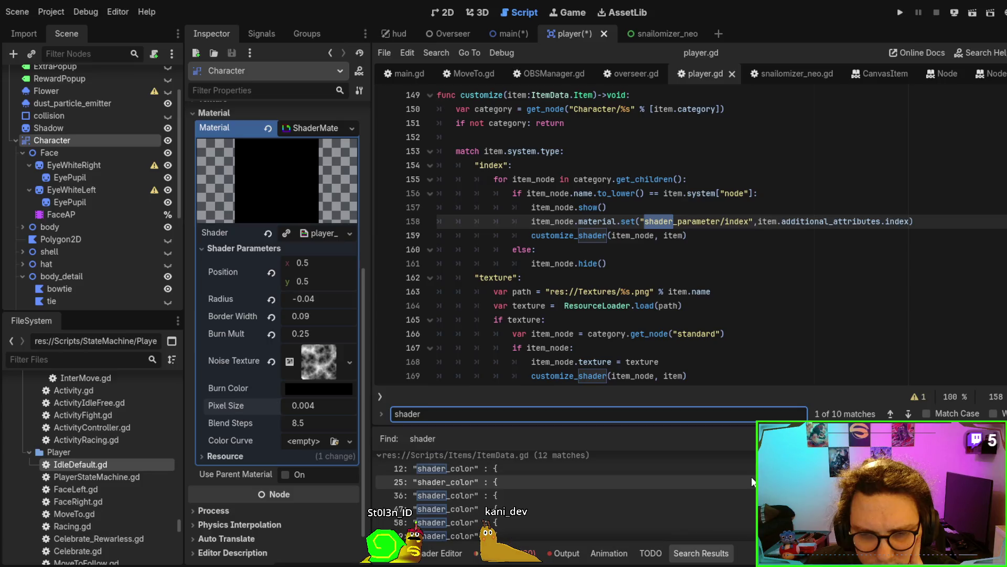
# Jump to the line 159 customize_shader match in player.gd.
pyautogui.scroll(-10, 751, 476)
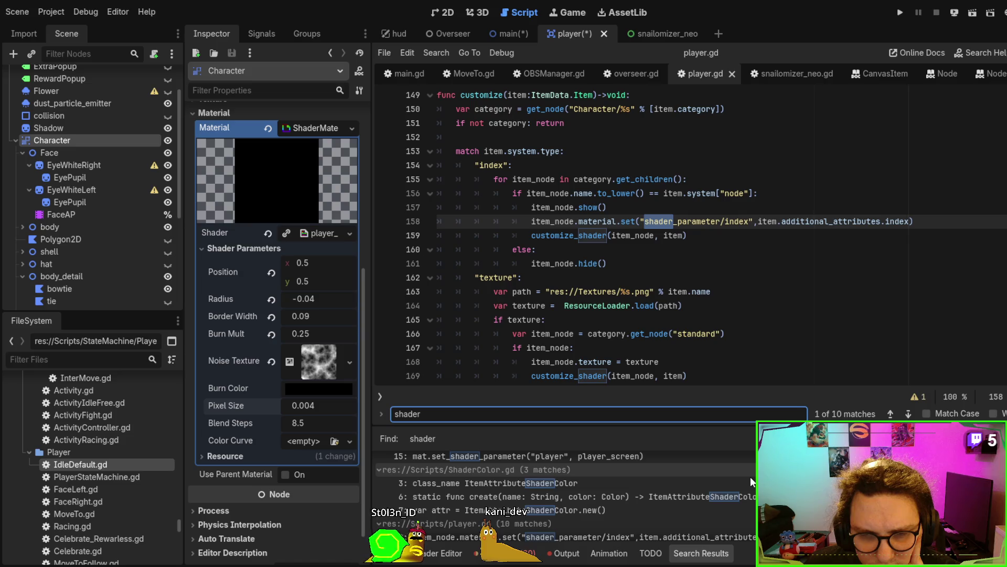
pyautogui.scroll(-5, 750, 476)
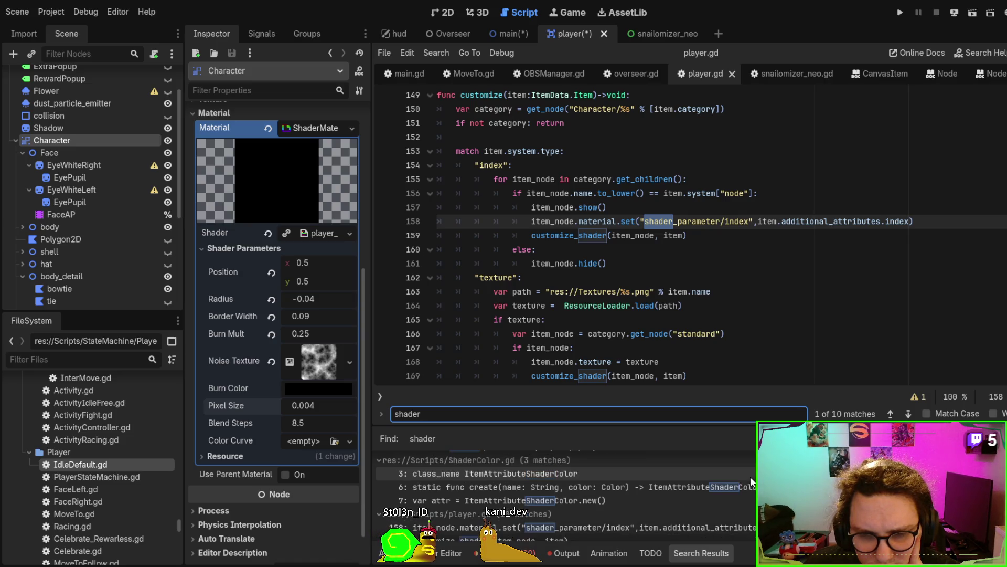
pyautogui.click(677, 484)
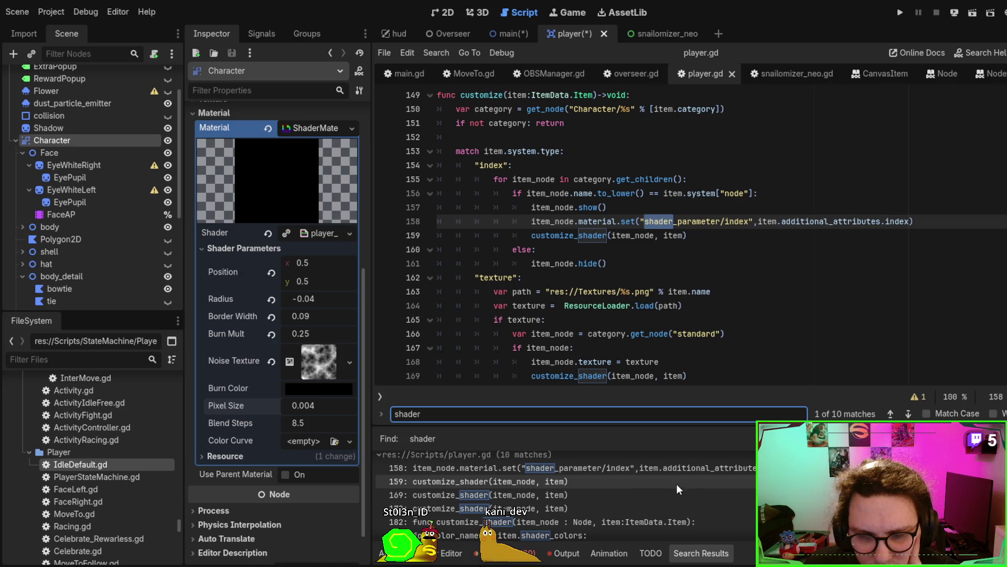
# Open player_vanish.gdshader from the search results in the Shader Editor.
pyautogui.scroll(-3, 616, 490)
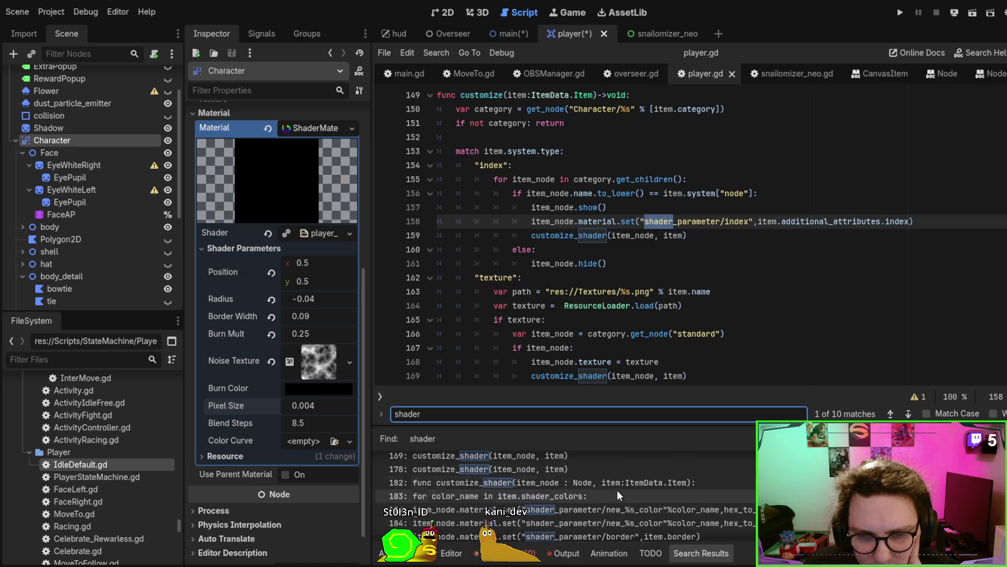
pyautogui.scroll(-2, 617, 490)
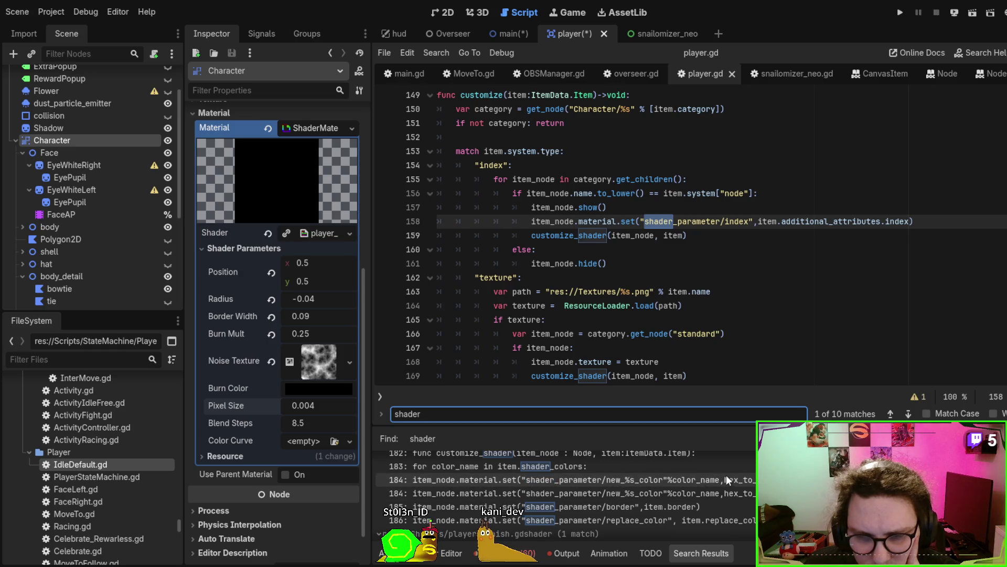
pyautogui.scroll(-2, 725, 474)
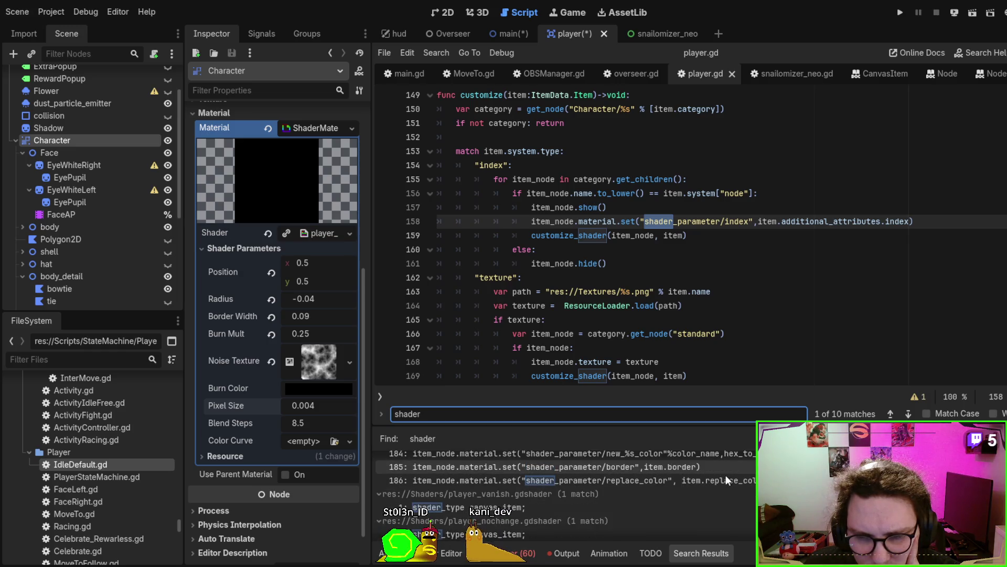
pyautogui.scroll(-2, 726, 475)
pyautogui.scroll(-1, 728, 480)
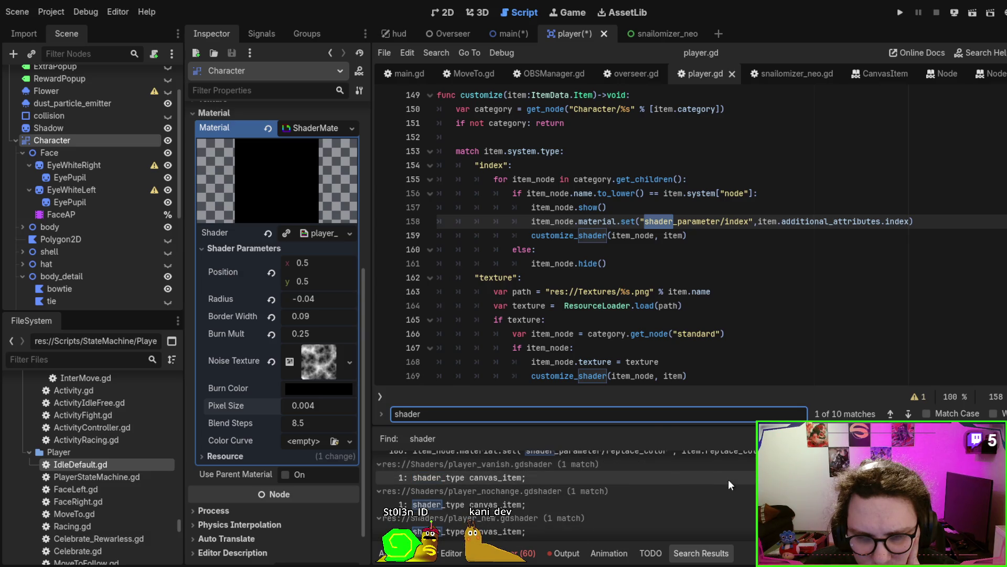
pyautogui.click(728, 479)
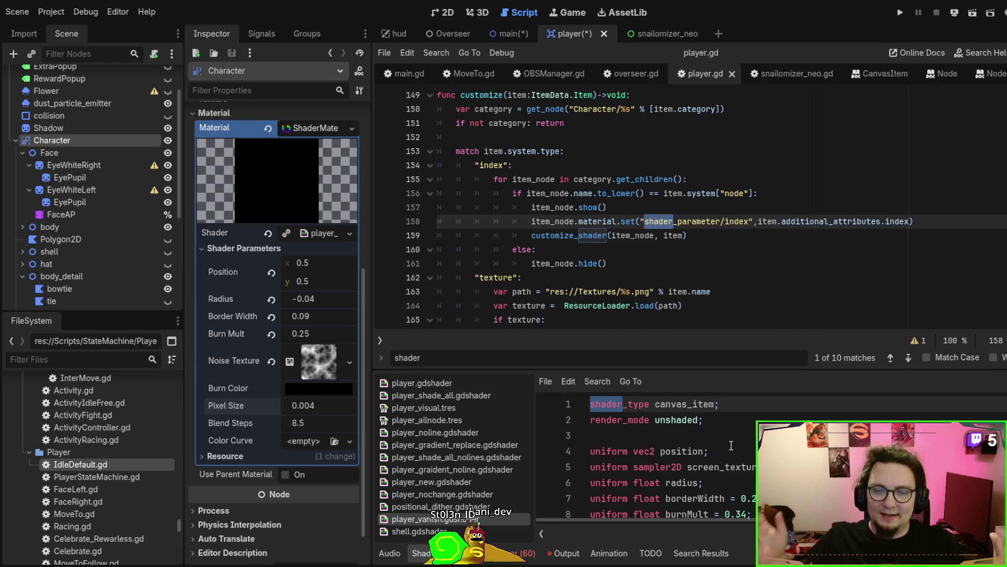
# View the main scene's two slugs in 2D, then return to the player scene.
pyautogui.click(513, 30)
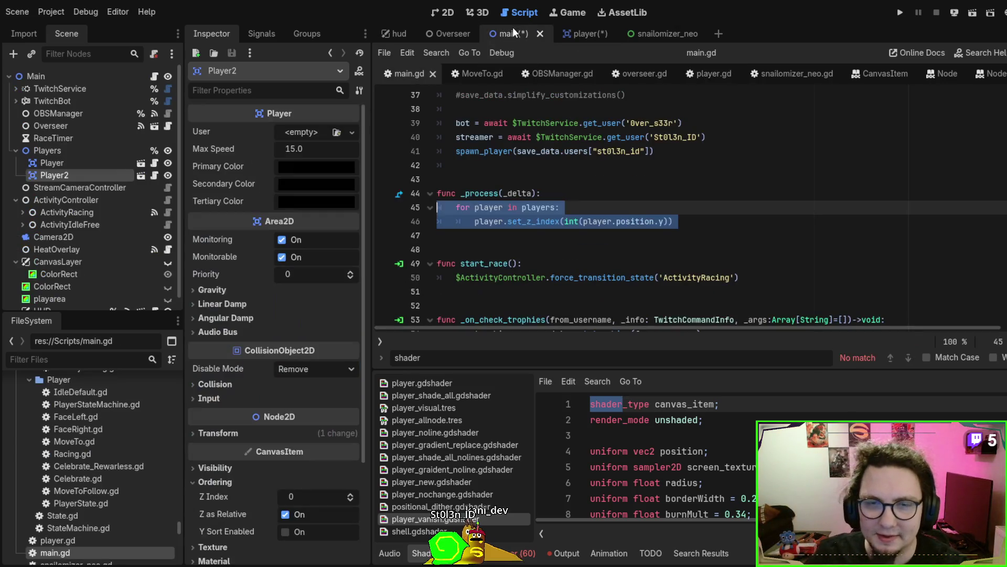
pyautogui.click(447, 12)
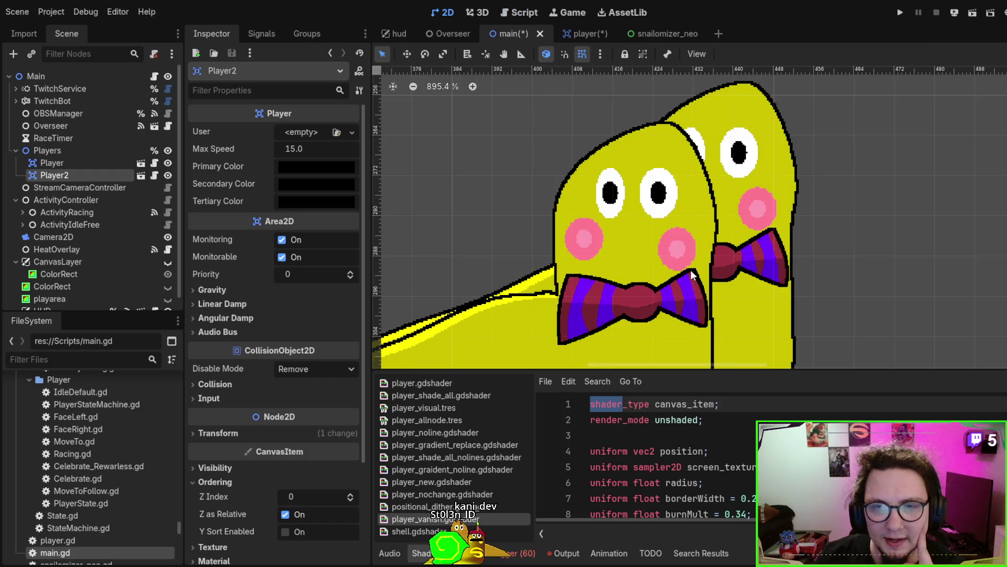
pyautogui.scroll(-2, 753, 176)
pyautogui.scroll(-1, 91, 237)
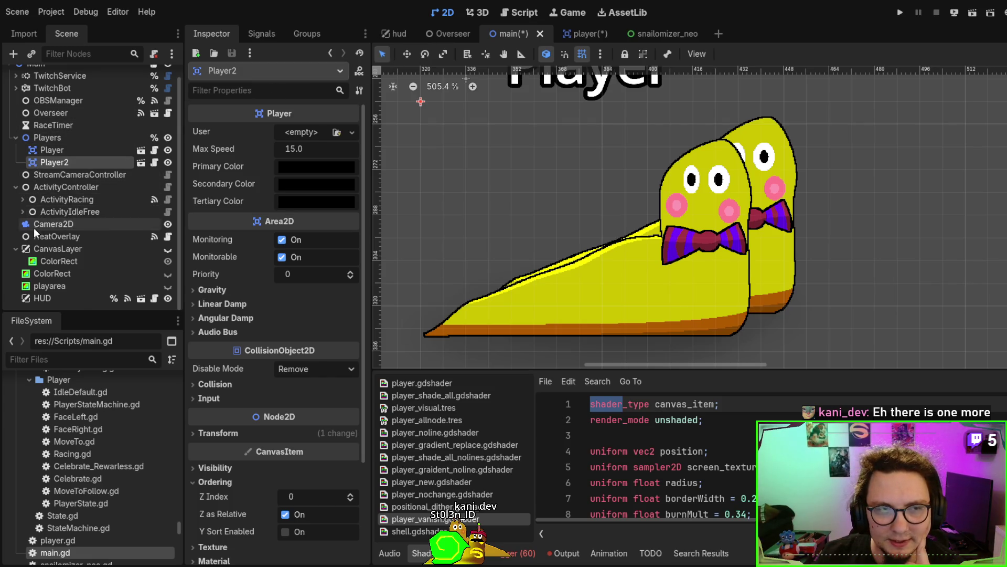
pyautogui.scroll(1, 60, 175)
pyautogui.scroll(-1, 53, 154)
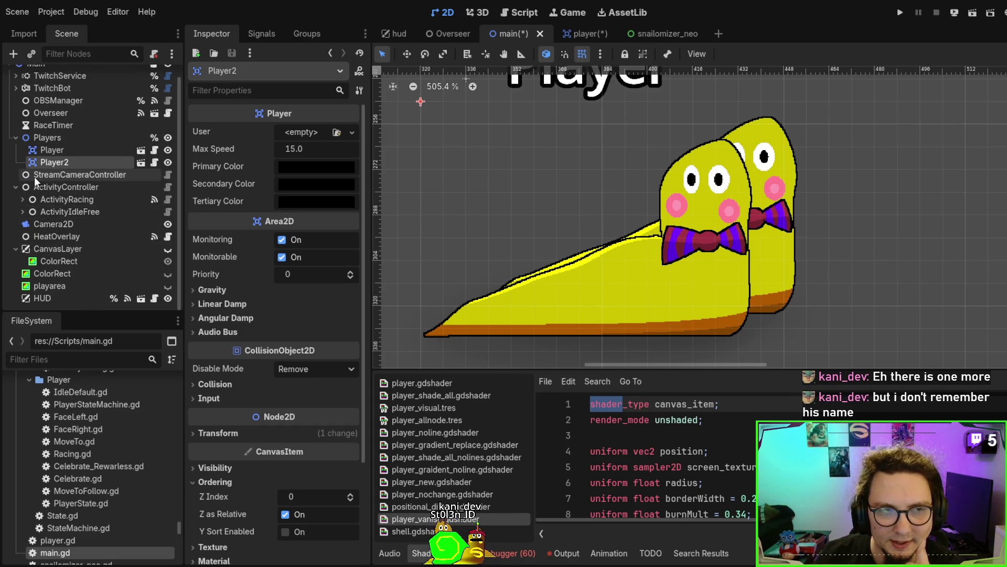
pyautogui.click(577, 33)
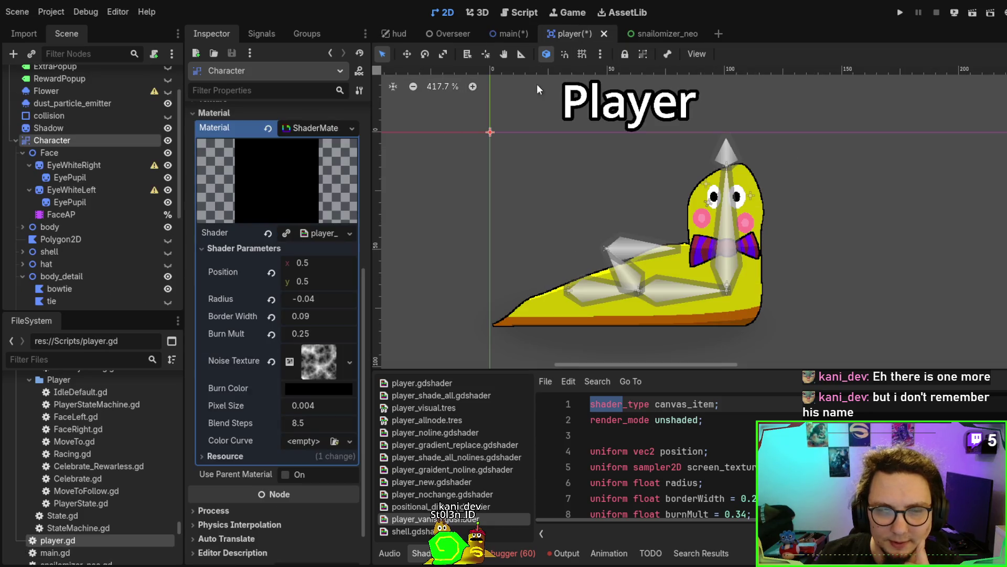
# Load the AnimationPlayer's 'running' animation, play it on the snail, then stop it.
pyautogui.click(73, 274)
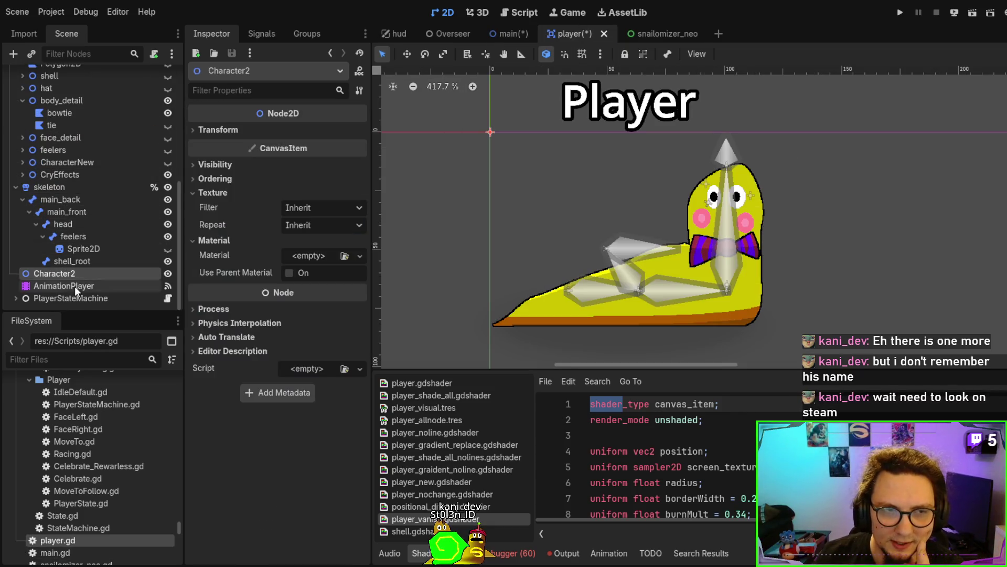
pyautogui.click(74, 285)
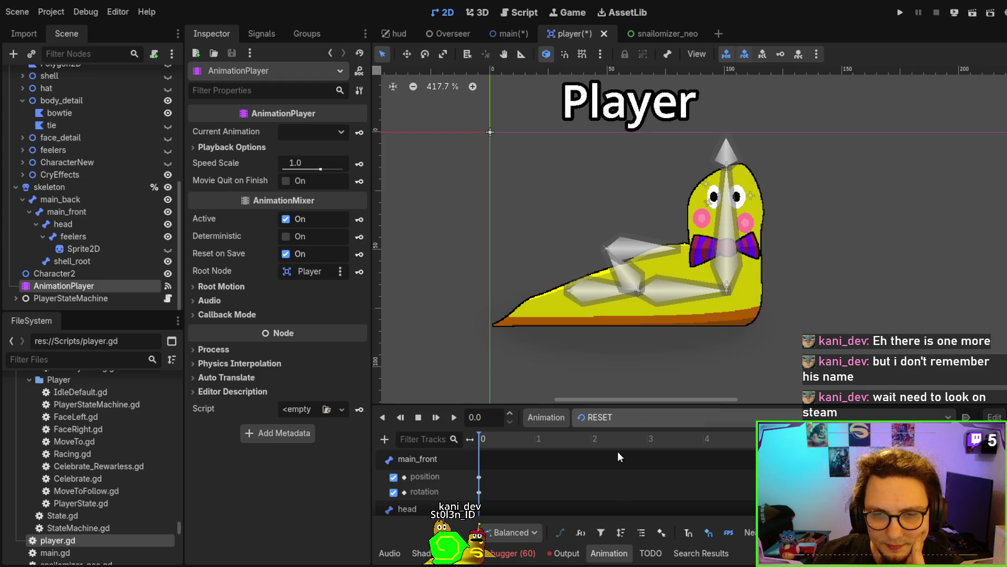
pyautogui.click(593, 417)
pyautogui.click(454, 417)
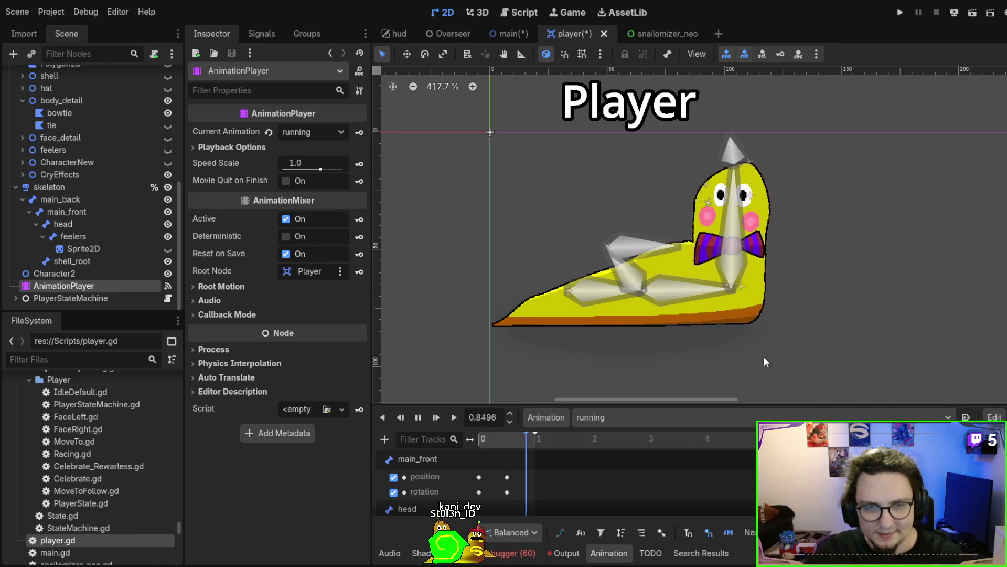
pyautogui.click(419, 417)
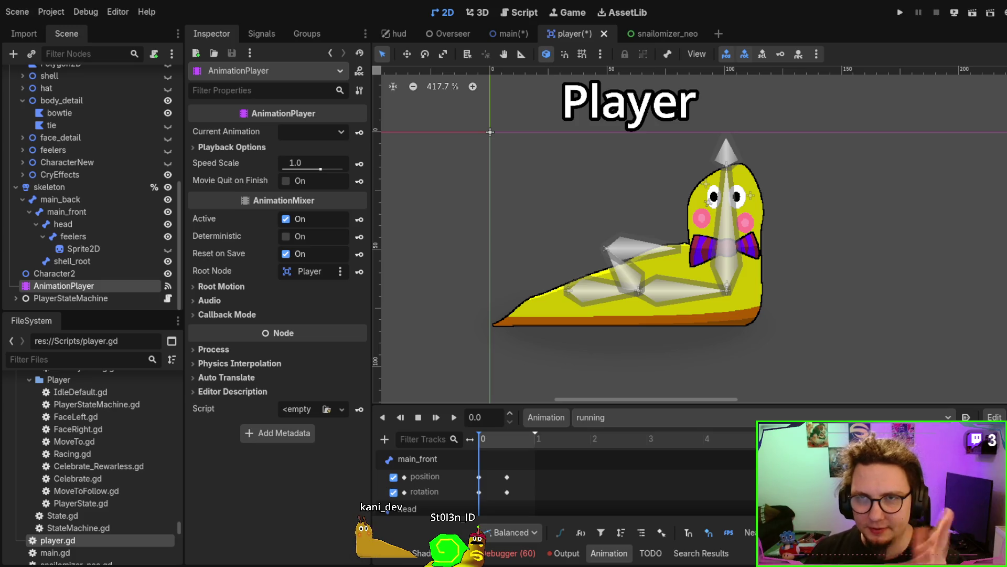
pyautogui.moveTo(759, 203)
pyautogui.mouseDown()
pyautogui.moveTo(612, 209)
pyautogui.moveTo(808, 218)
pyautogui.moveTo(673, 183)
pyautogui.mouseUp()
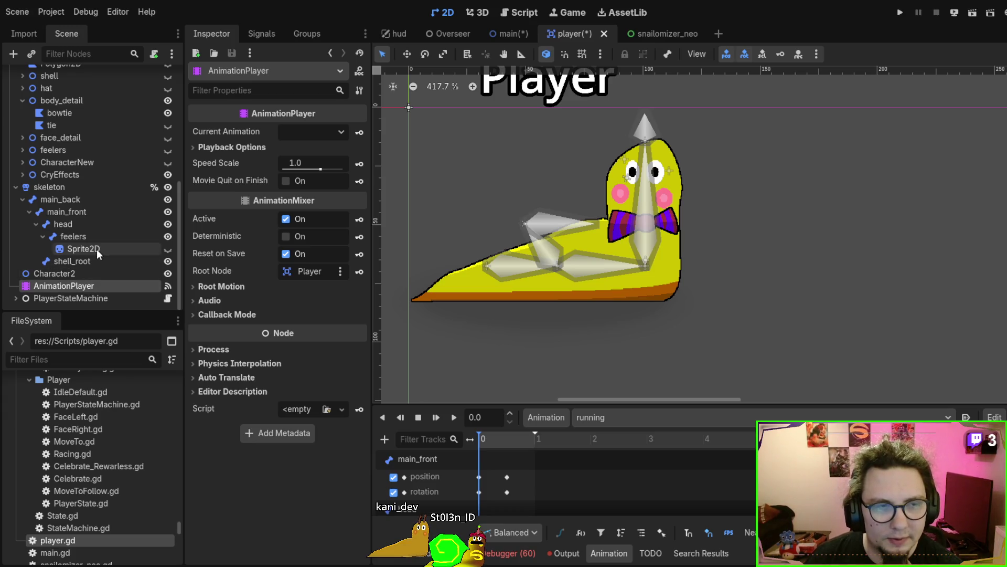
pyautogui.scroll(3, 91, 199)
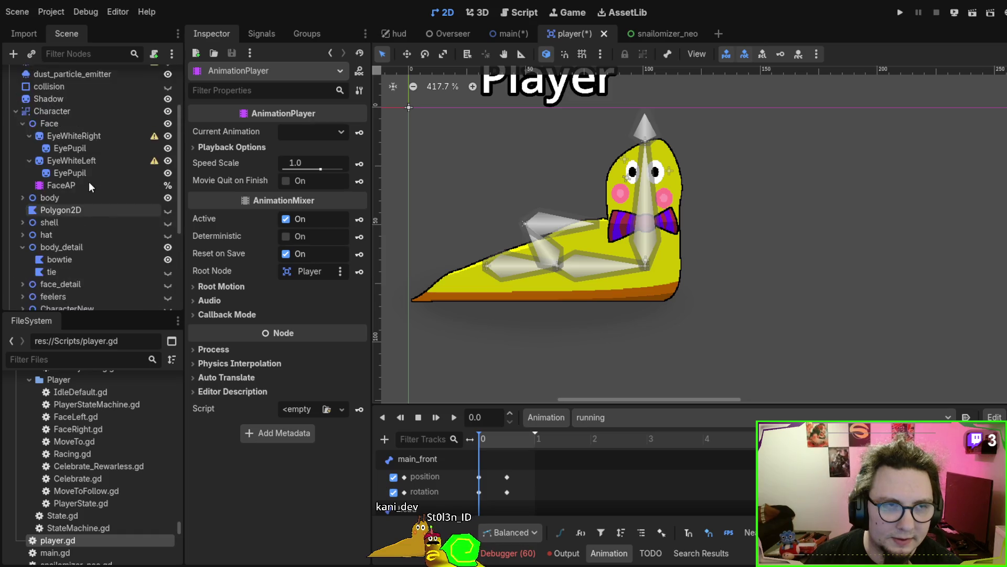
# Reparent the Face node under the skeleton's head bone.
pyautogui.click(76, 142)
pyautogui.click(79, 152)
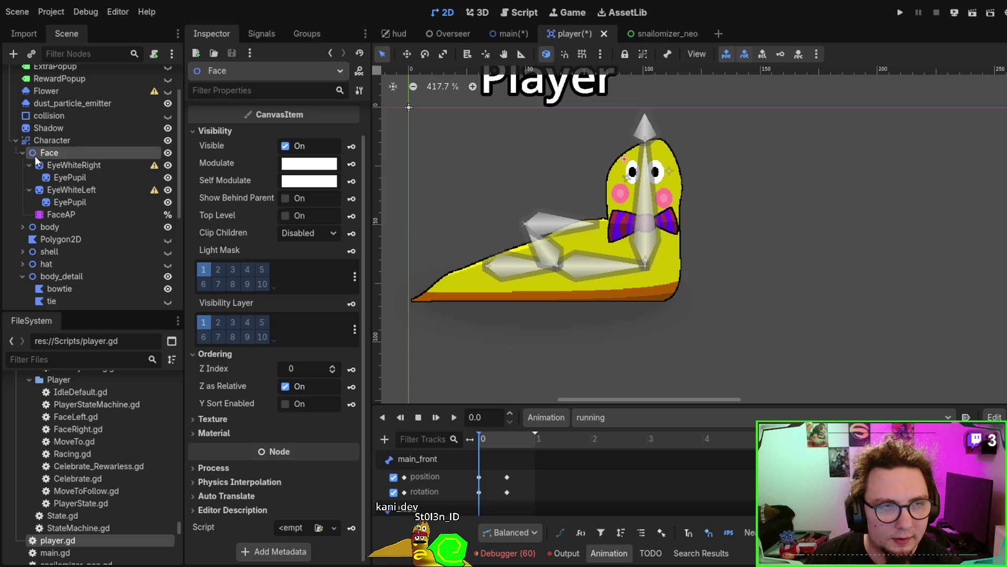
pyautogui.moveTo(33, 152)
pyautogui.mouseDown()
pyautogui.moveTo(79, 176)
pyautogui.moveTo(64, 196)
pyautogui.moveTo(82, 236)
pyautogui.moveTo(89, 223)
pyautogui.mouseUp()
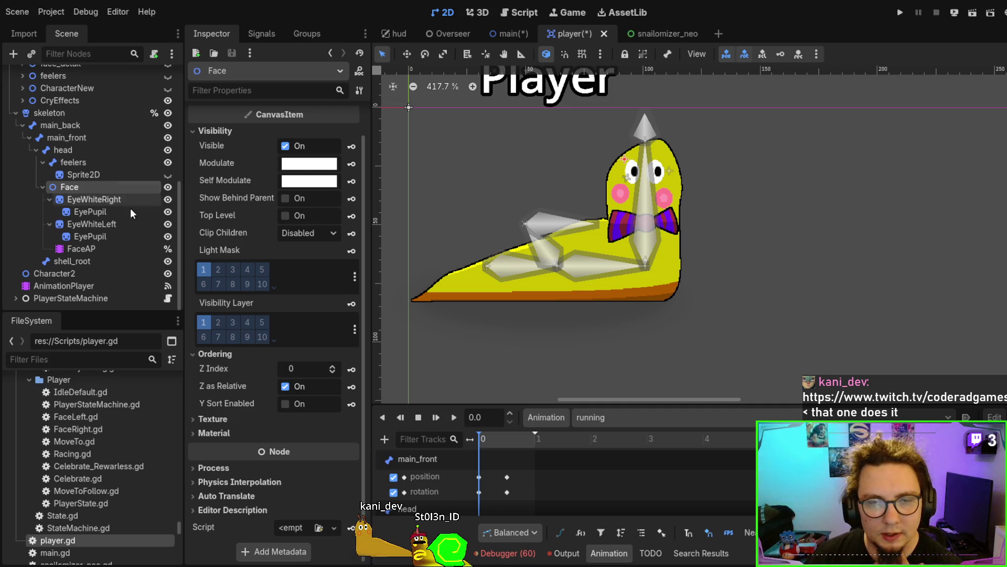
# Play FaceAP's idle animation, then switch over to the art program.
pyautogui.click(101, 247)
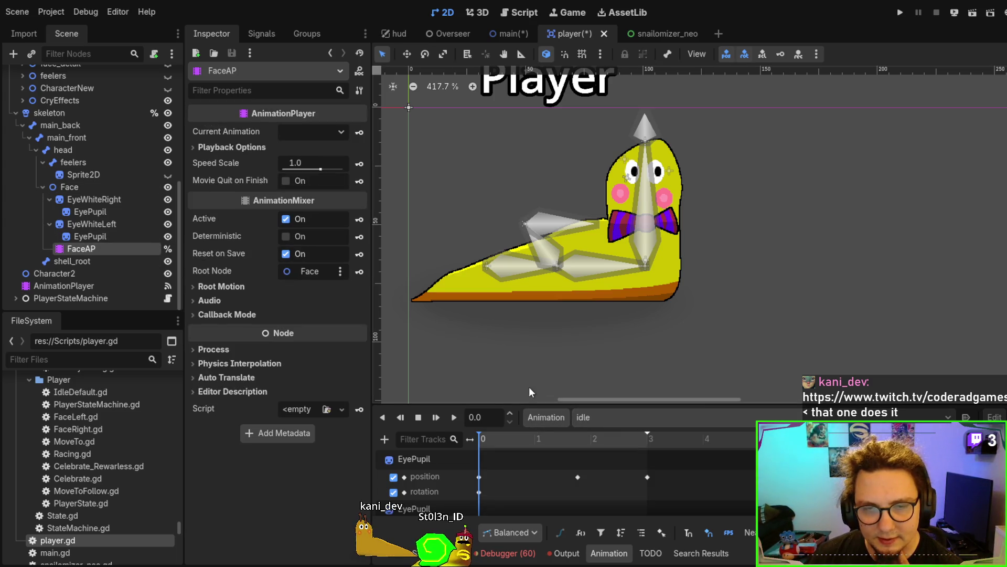
pyautogui.click(454, 417)
pyautogui.scroll(6, 647, 190)
pyautogui.scroll(4, 648, 193)
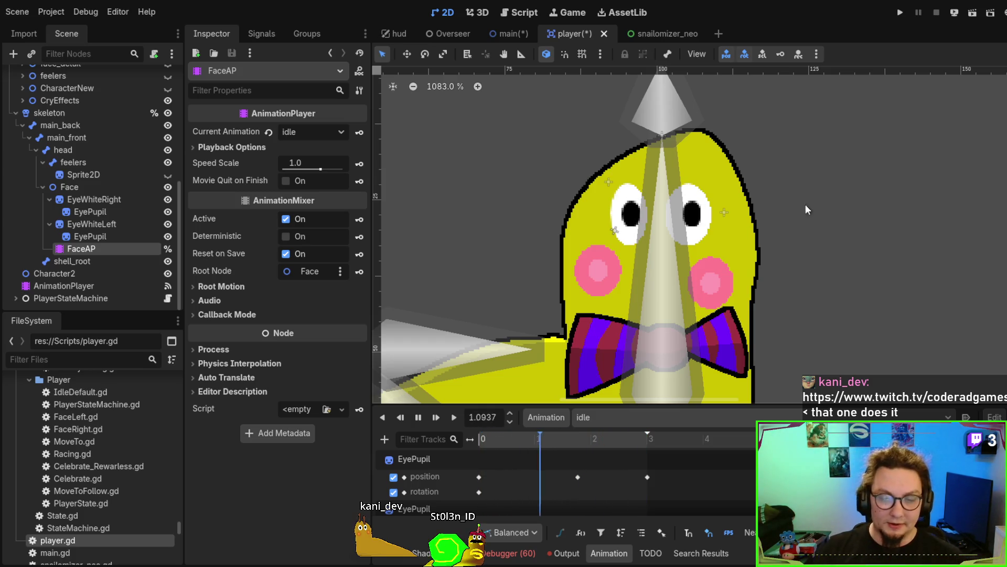
pyautogui.hotkey('alt', 'Tab')
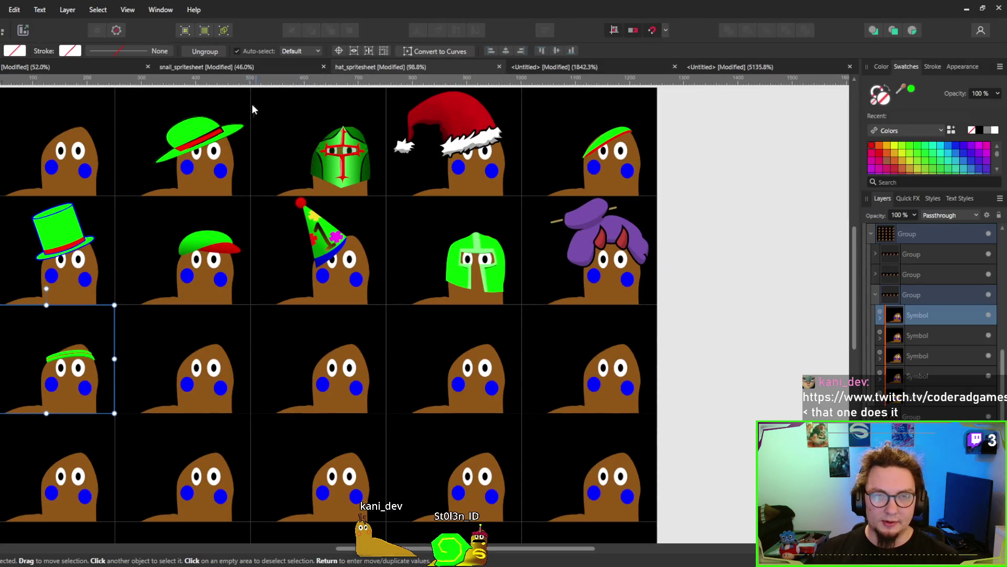
# Browse the snail sprites document's TwoPointOhAll artboards and yellow-faced snail, then return to Godot.
pyautogui.click(88, 65)
pyautogui.click(319, 282)
pyautogui.scroll(3, 319, 281)
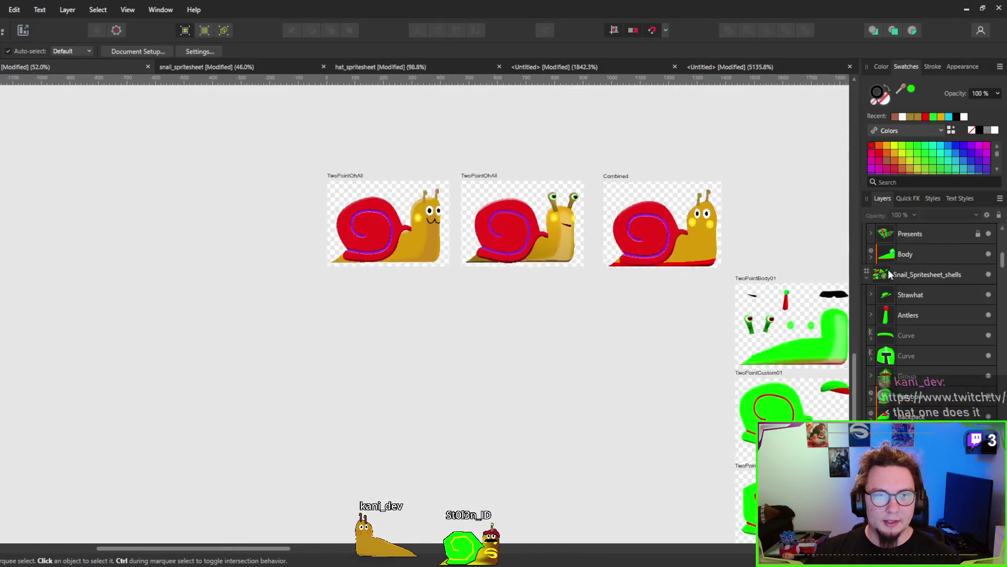
pyautogui.scroll(5, 552, 263)
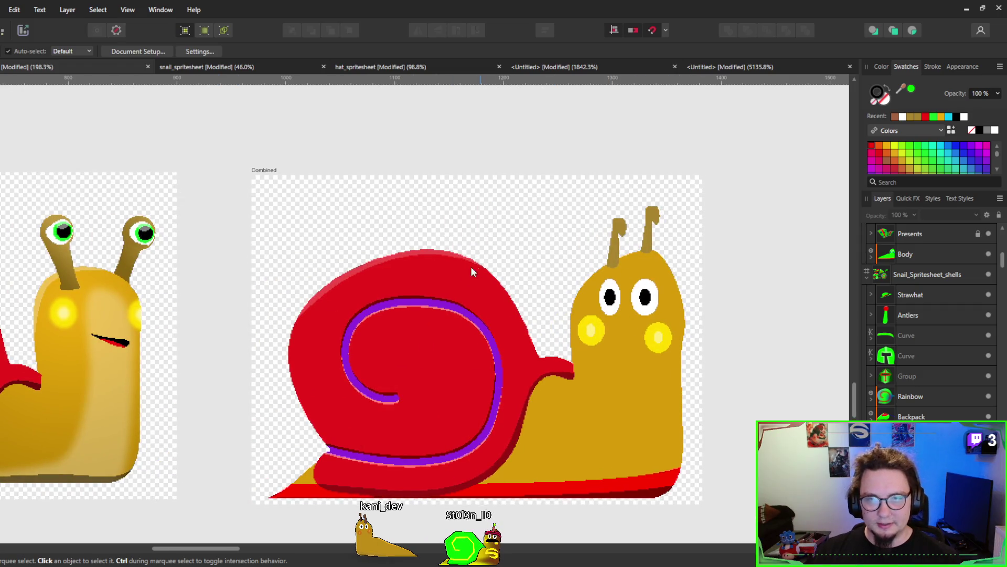
pyautogui.moveTo(387, 306); pyautogui.dragTo(798, 314)
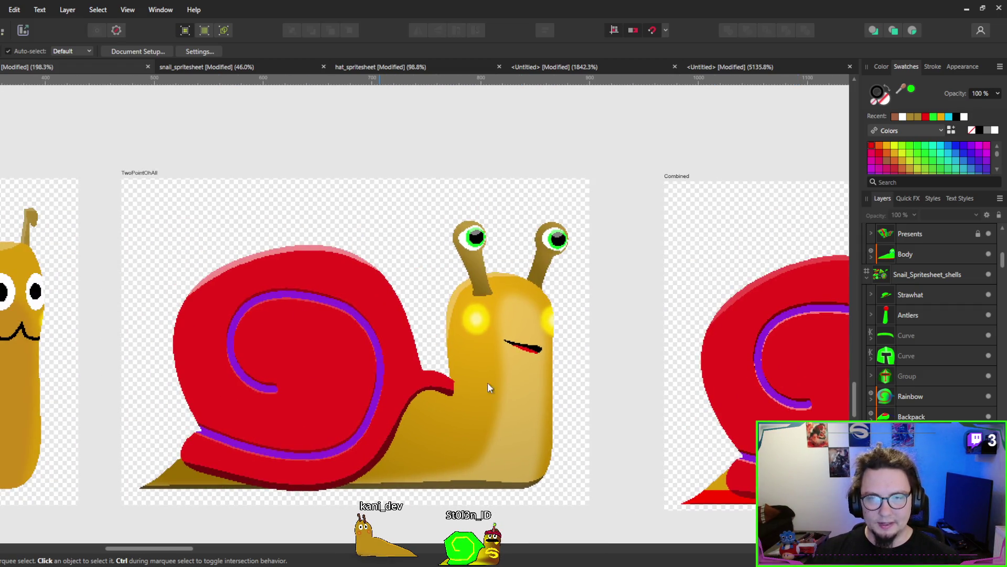
pyautogui.hscroll(-5, 443, 293)
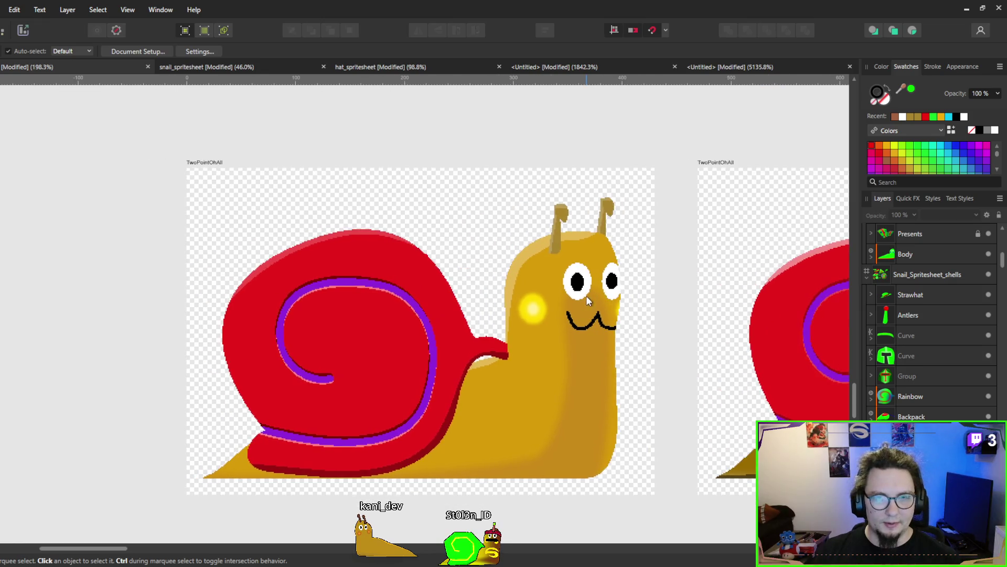
pyautogui.click(594, 325)
pyautogui.scroll(-3, 950, 322)
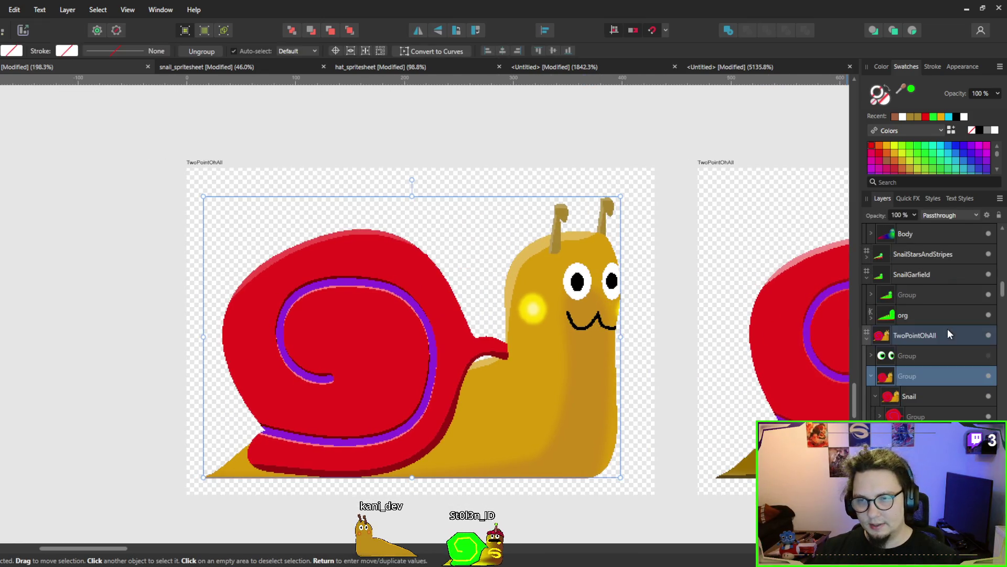
pyautogui.scroll(-3, 955, 366)
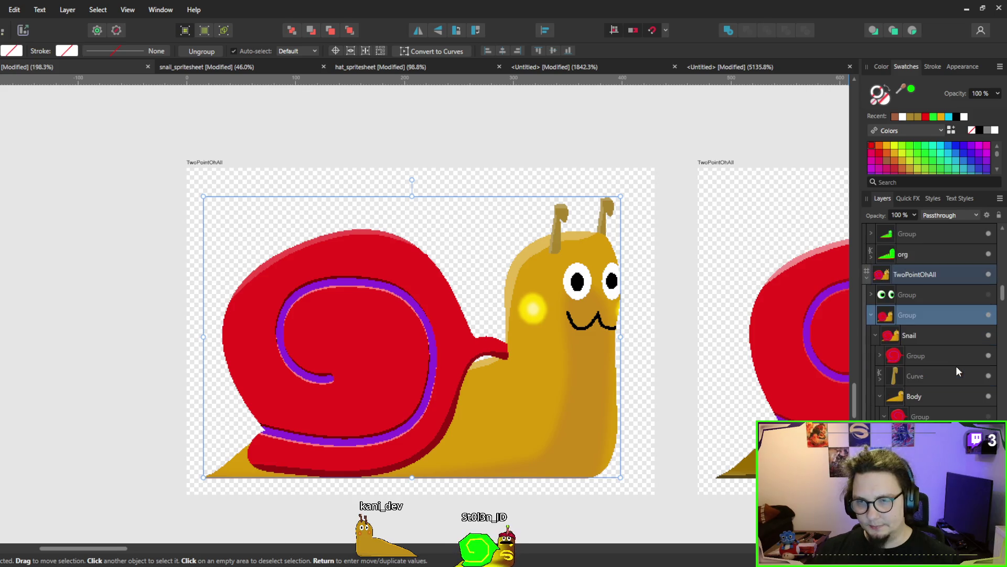
pyautogui.scroll(-4, 553, 325)
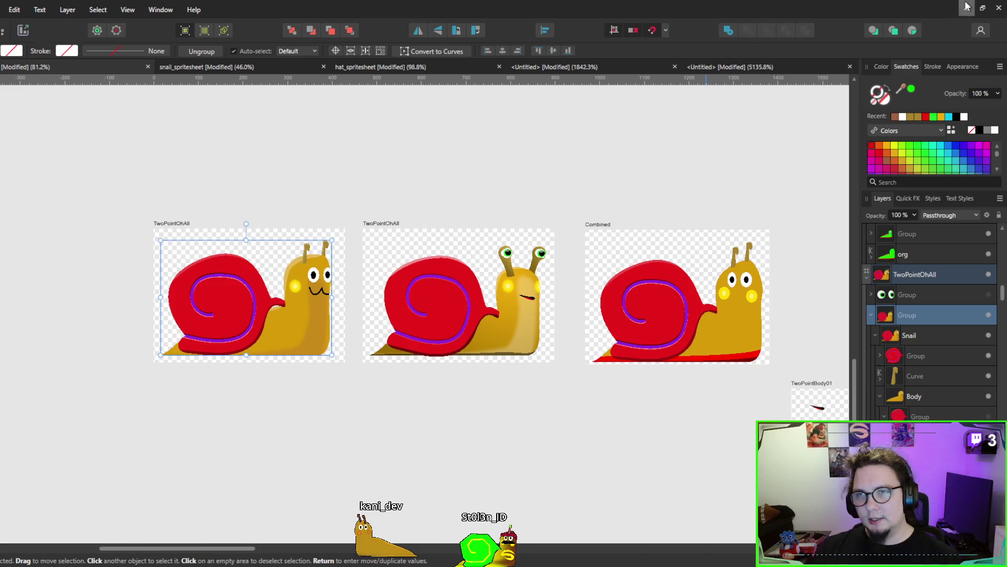
pyautogui.hotkey('alt', 'Tab')
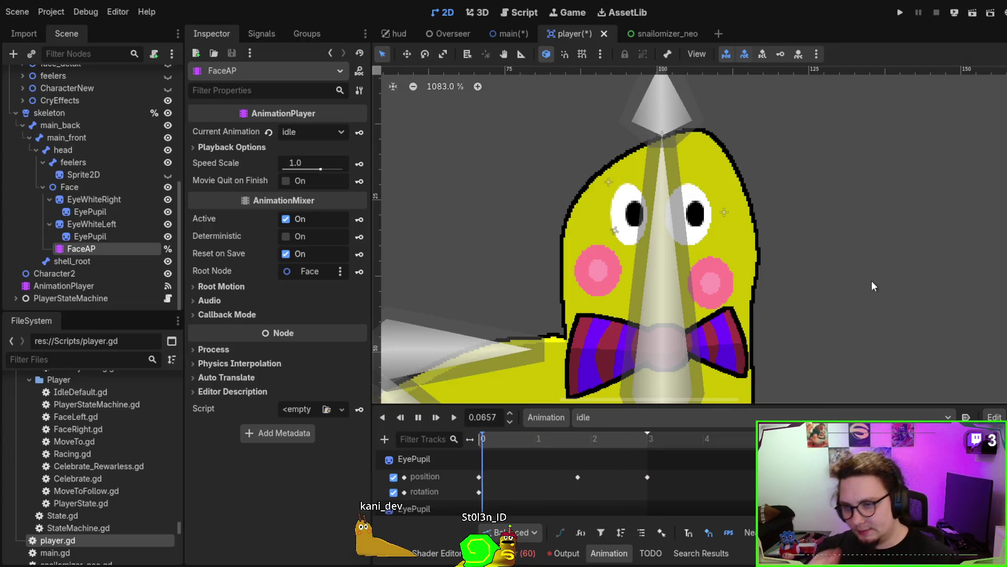
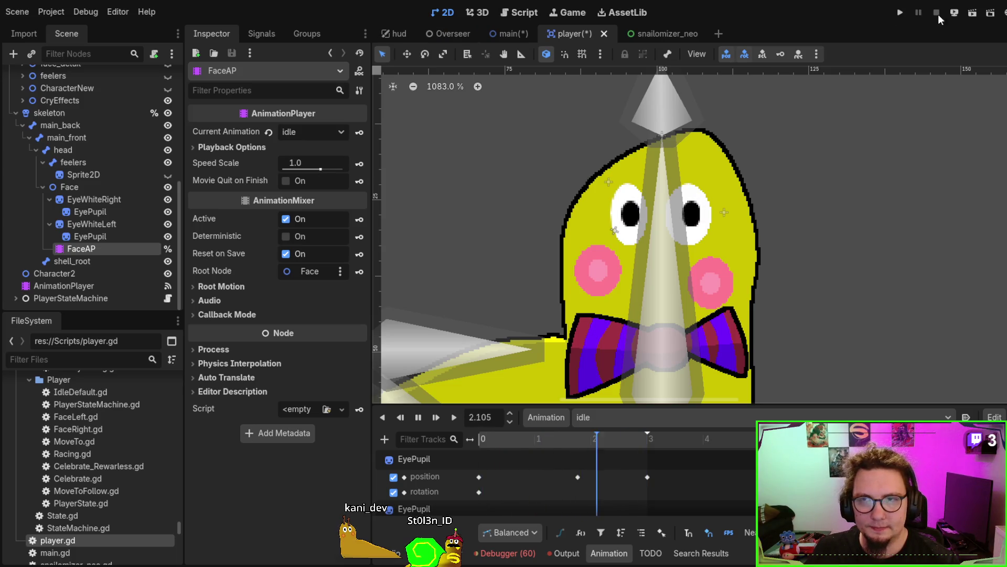
# Stop the playing idle animation and set the animation back to RESET.
pyautogui.click(418, 417)
pyautogui.click(729, 418)
pyautogui.click(727, 427)
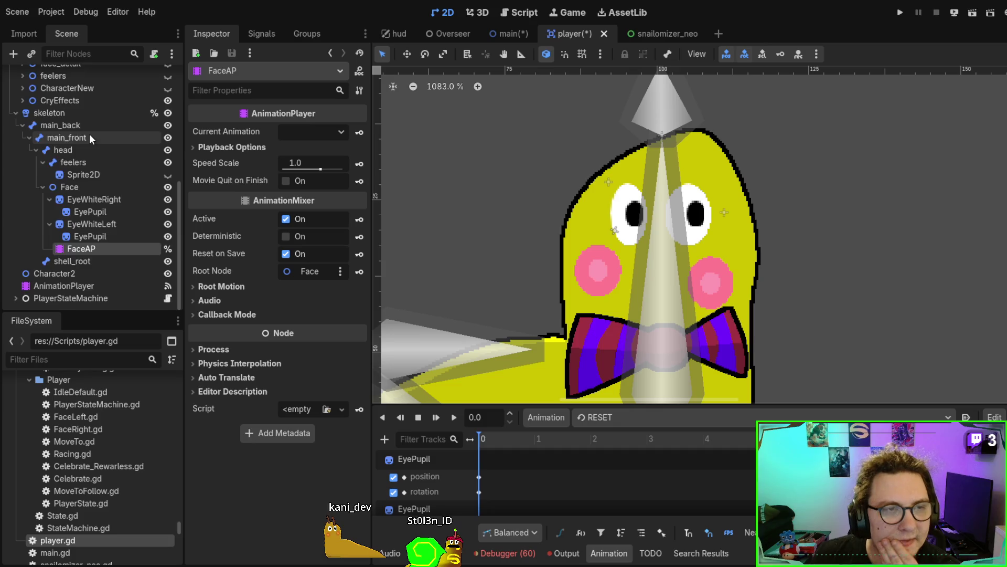
# Collapse the skeleton branch and select Character to show its burn shader material.
pyautogui.scroll(3, 89, 134)
pyautogui.click(17, 171)
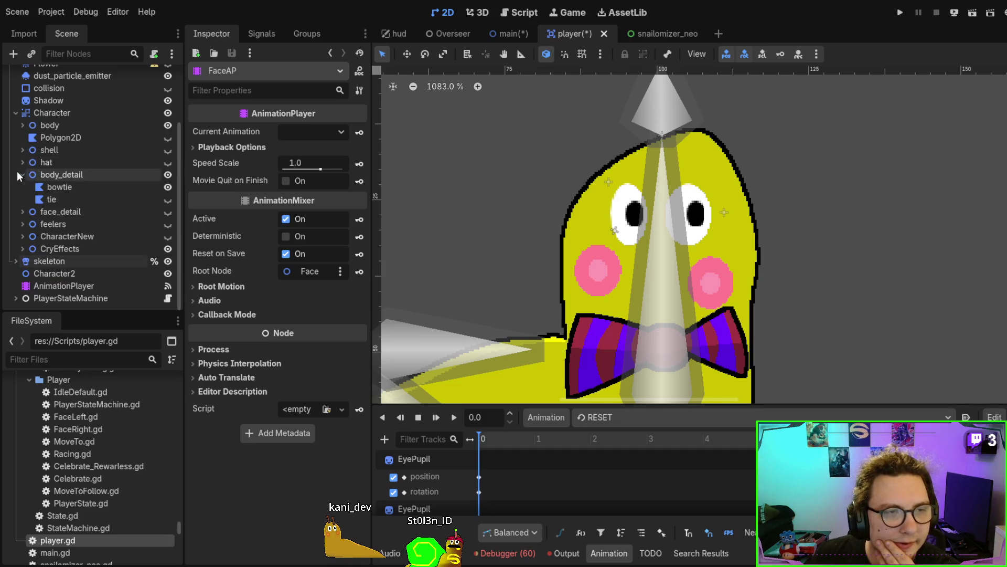
pyautogui.click(45, 123)
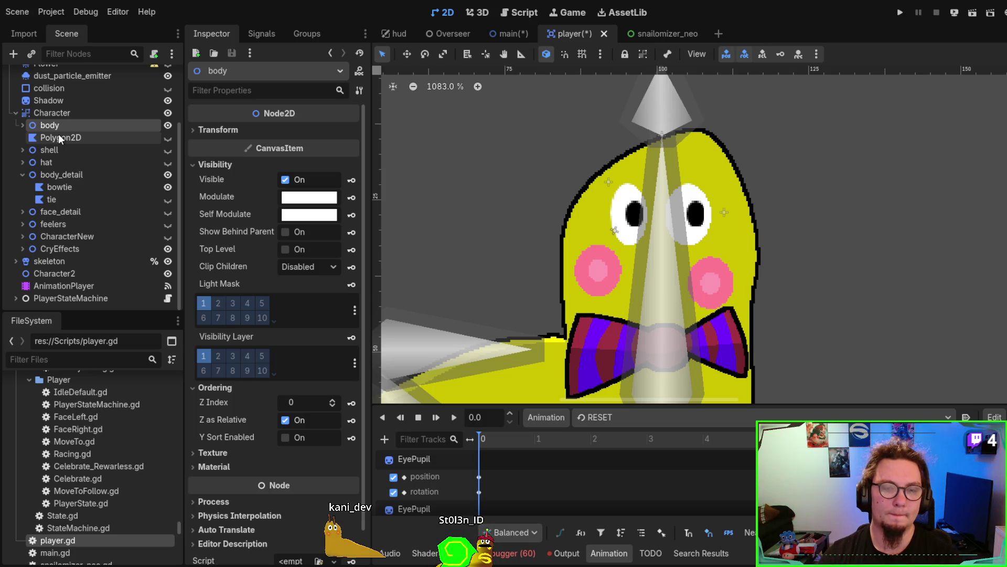
pyautogui.click(43, 113)
pyautogui.scroll(-1, 626, 311)
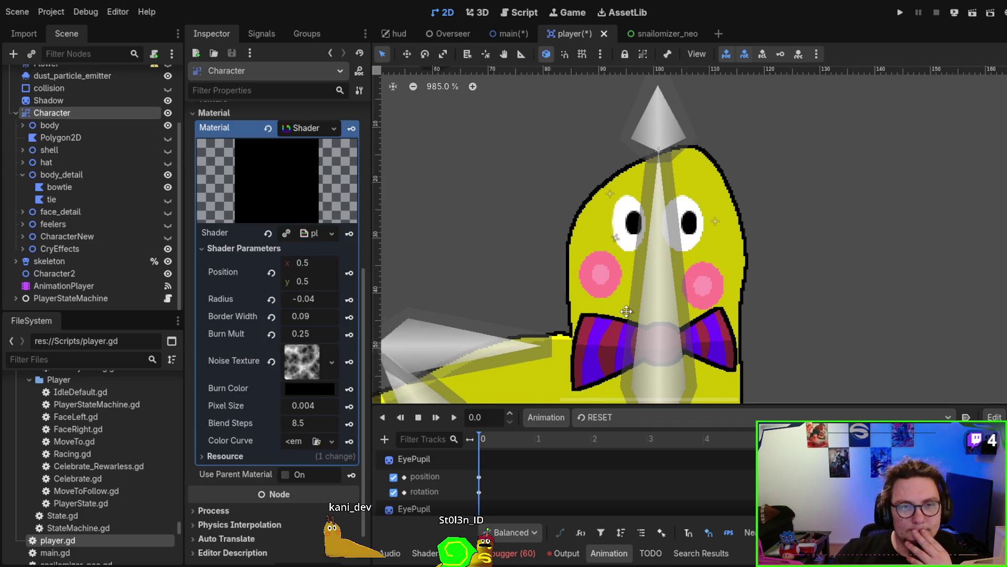
# Drag the Character shader's Radius from -0.04 up to 0.33, watching the snail burn away.
pyautogui.scroll(-2, 626, 311)
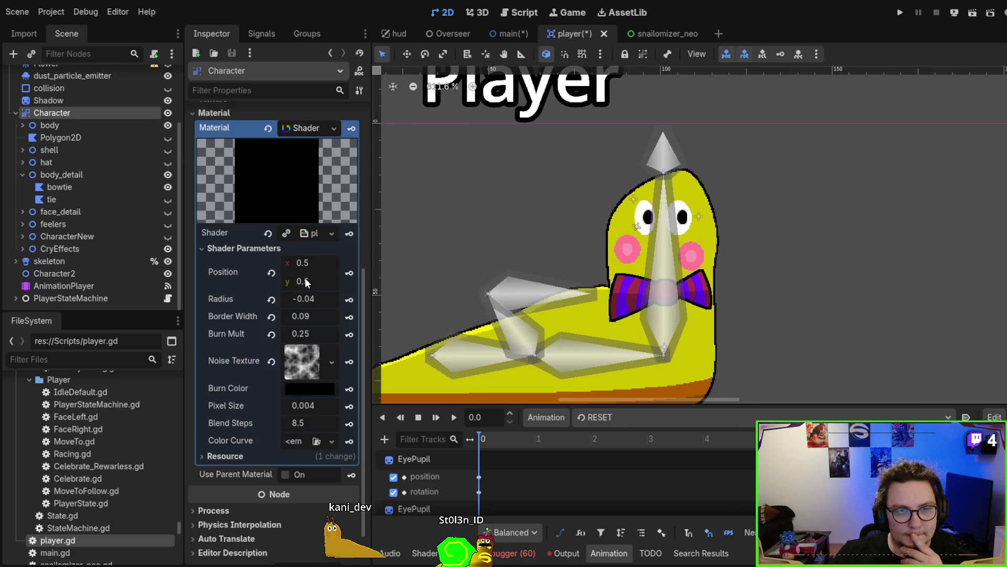
pyautogui.moveTo(305, 297)
pyautogui.mouseDown()
pyautogui.moveTo(289, 297)
pyautogui.moveTo(322, 296)
pyautogui.moveTo(288, 297)
pyautogui.moveTo(332, 297)
pyautogui.moveTo(301, 297)
pyautogui.moveTo(311, 297)
pyautogui.mouseUp()
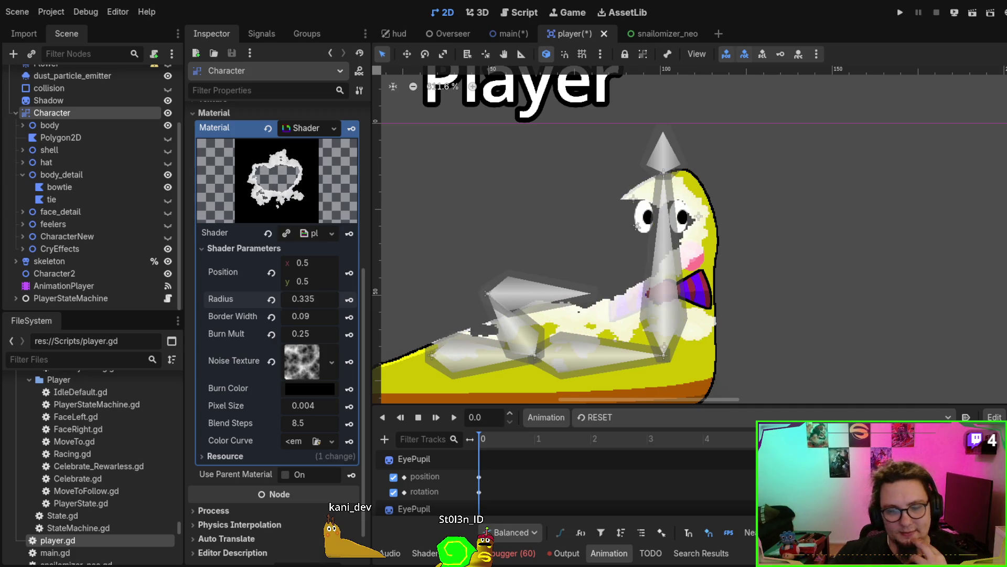
pyautogui.moveTo(309, 298); pyautogui.dragTo(304, 298)
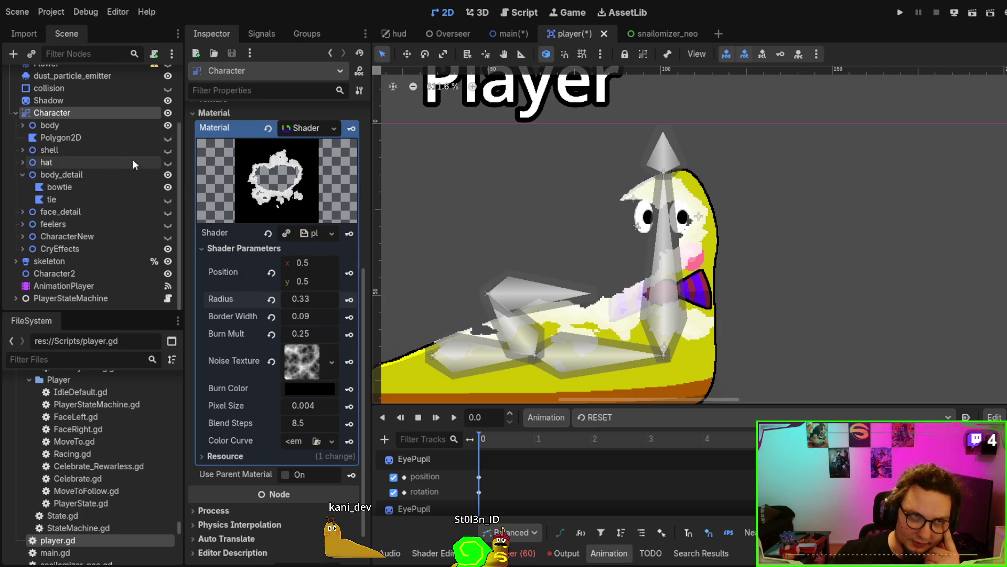
pyautogui.scroll(-1, 594, 260)
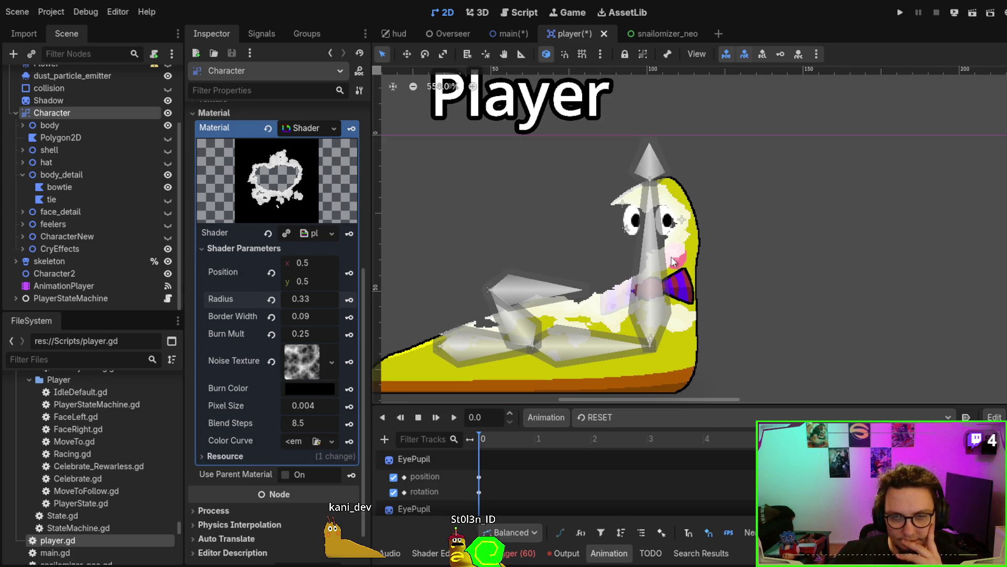
pyautogui.scroll(-1, 673, 261)
pyautogui.moveTo(673, 260); pyautogui.dragTo(722, 236)
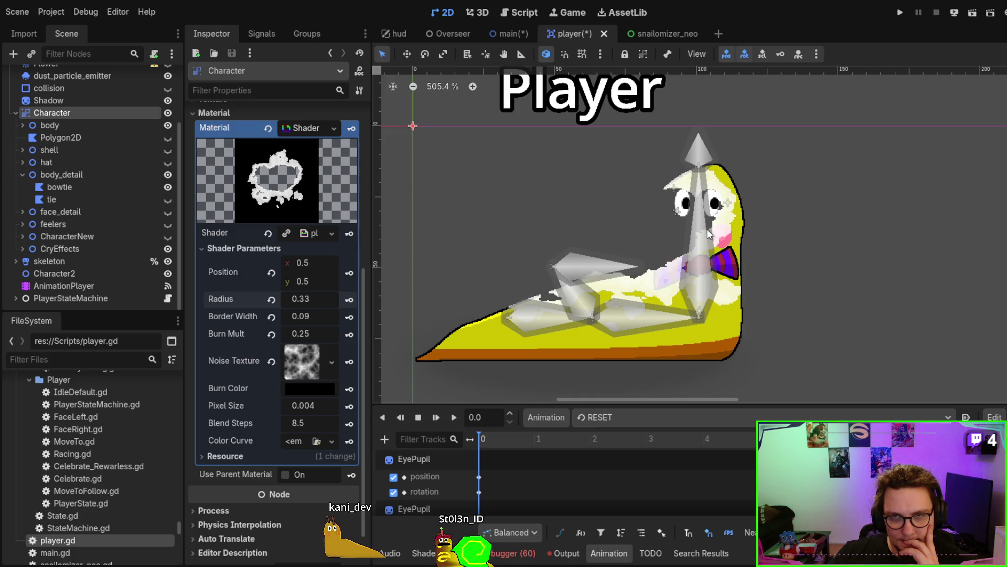
pyautogui.scroll(4, 708, 234)
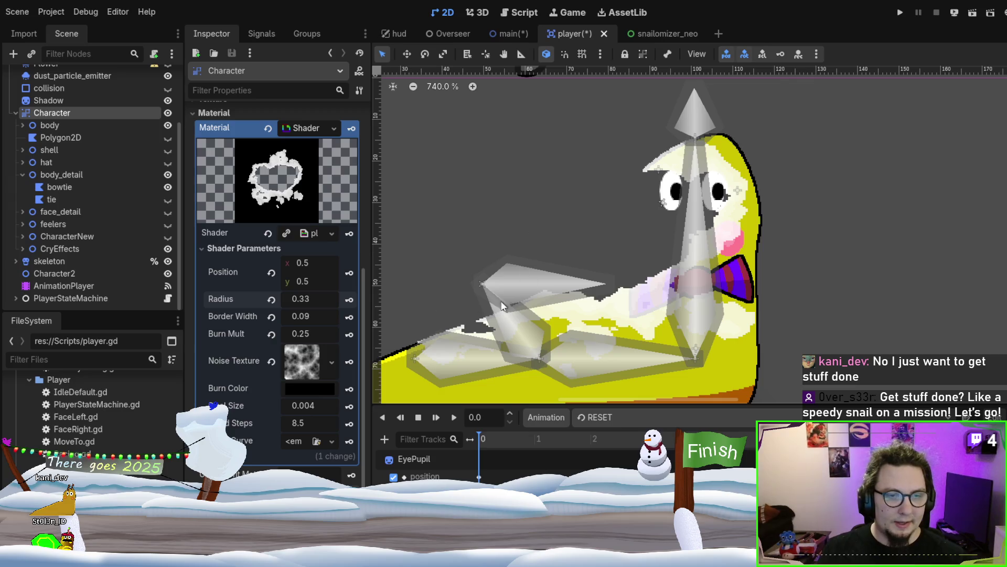
pyautogui.moveTo(313, 300)
pyautogui.mouseDown()
pyautogui.moveTo(280, 300)
pyautogui.moveTo(312, 301)
pyautogui.mouseUp()
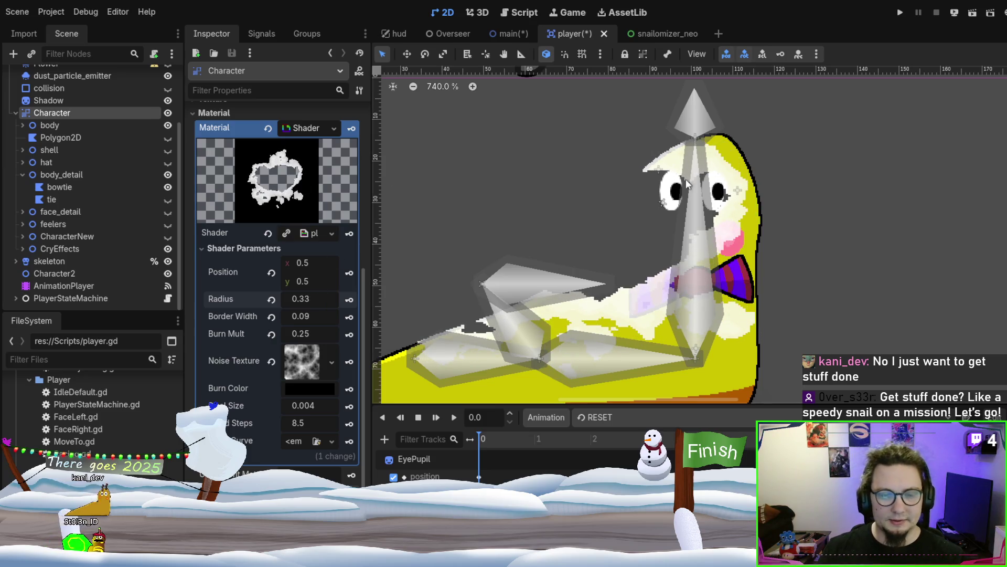
pyautogui.scroll(-3, 685, 178)
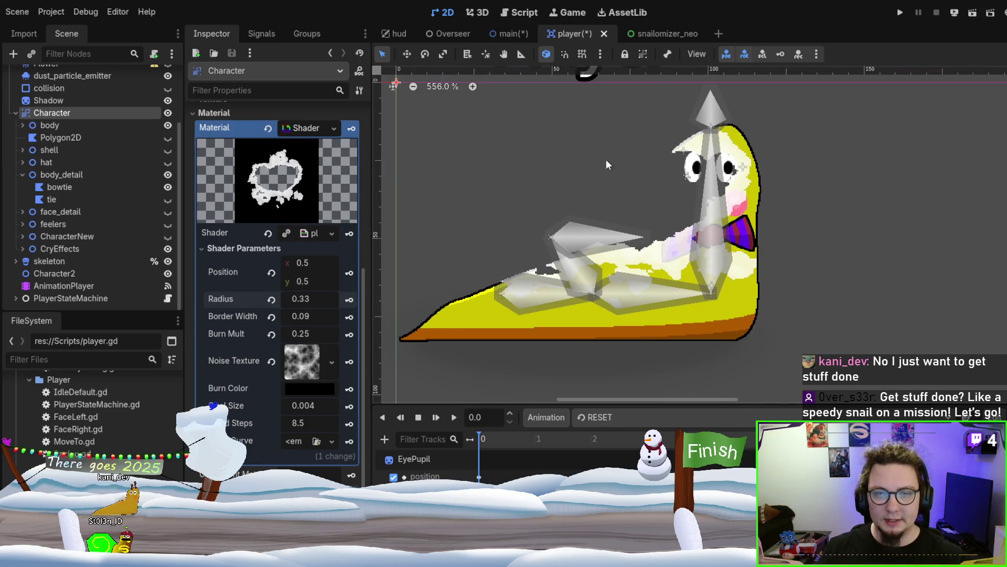
pyautogui.scroll(3, 57, 187)
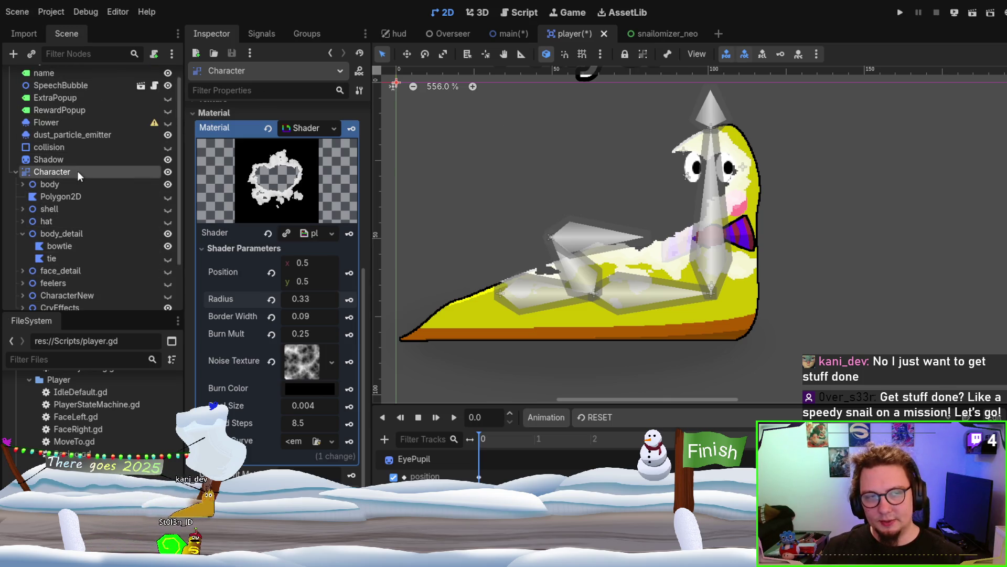
pyautogui.scroll(-3, 91, 185)
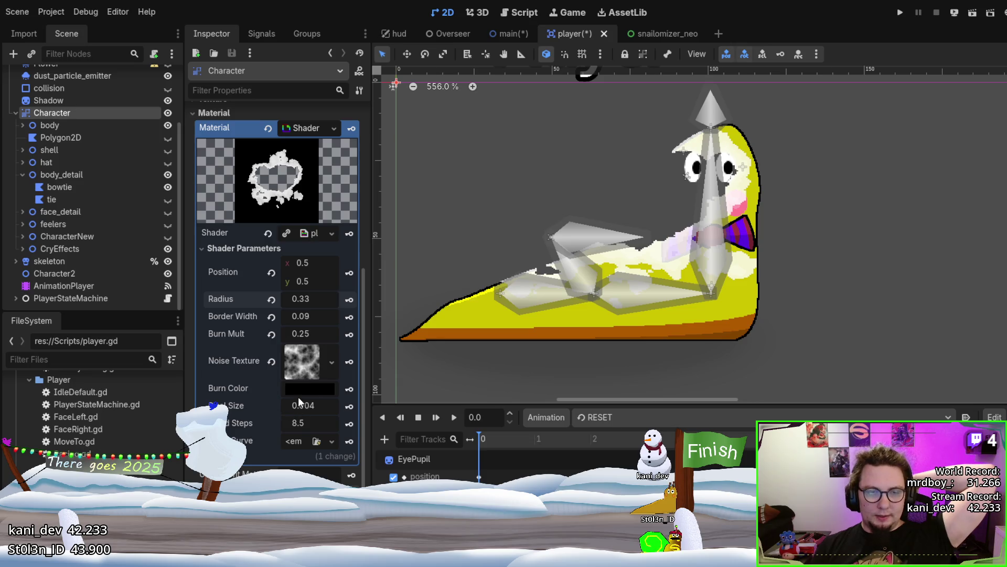
# Push the burn Radius to 0.43, then bring it back down to 0.345.
pyautogui.moveTo(298, 300)
pyautogui.mouseDown()
pyautogui.moveTo(368, 301)
pyautogui.moveTo(294, 301)
pyautogui.moveTo(362, 300)
pyautogui.moveTo(294, 300)
pyautogui.moveTo(315, 300)
pyautogui.mouseUp()
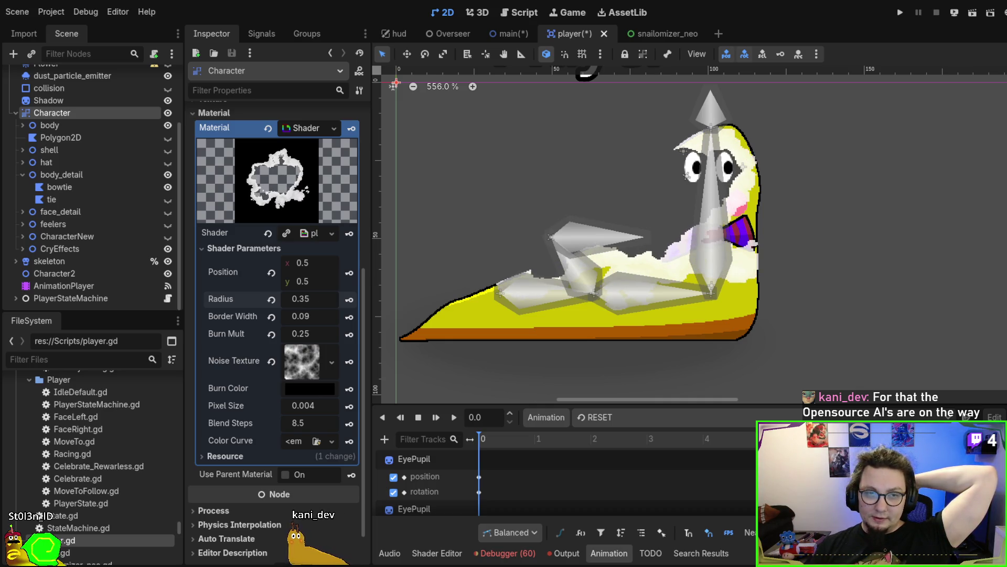
pyautogui.moveTo(299, 300); pyautogui.dragTo(297, 300)
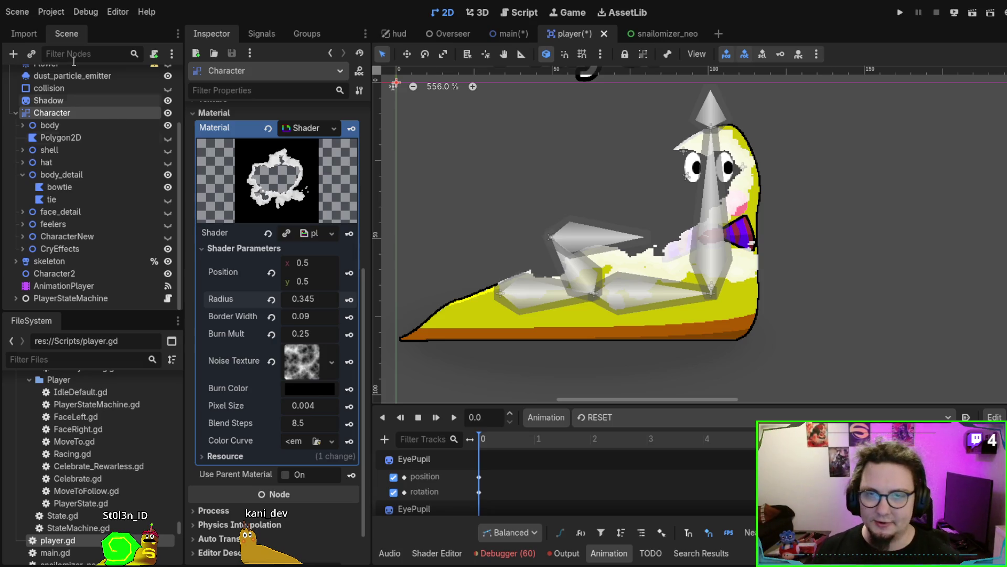
# Zoom and pan the 2D canvas, then switch to the Script workspace showing player.gd.
pyautogui.scroll(-2, 742, 320)
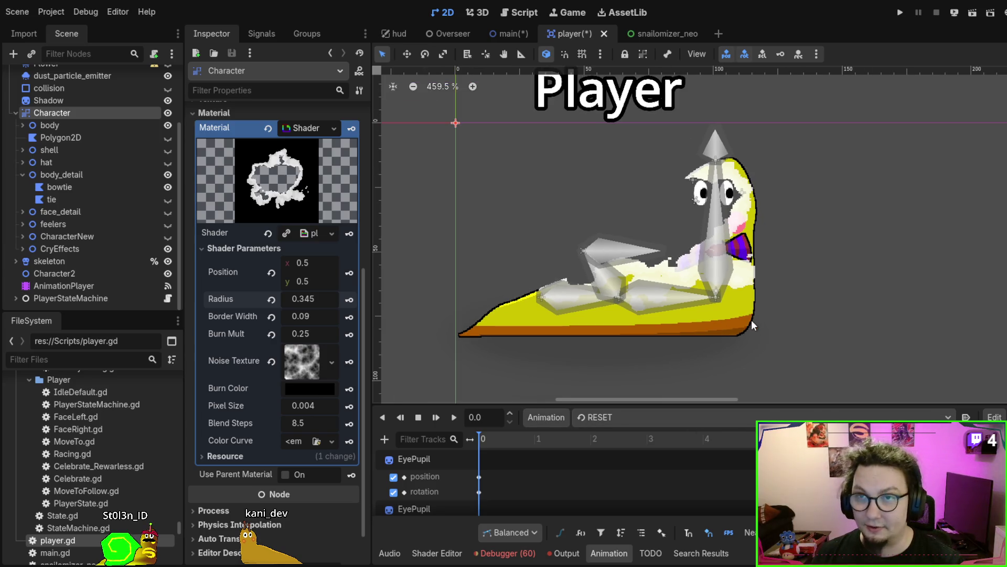
pyautogui.scroll(2, 691, 293)
pyautogui.hscroll(-2, 691, 294)
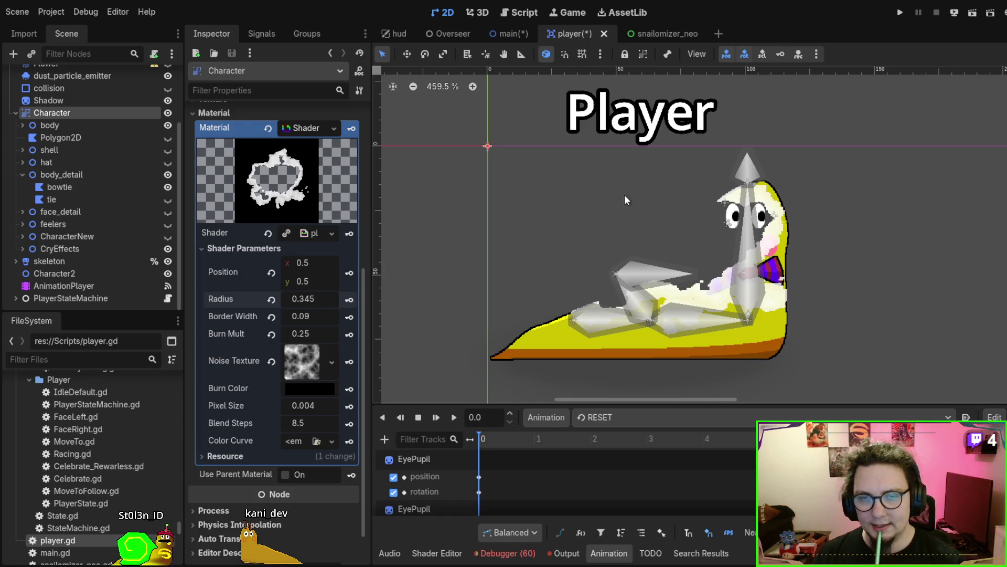
pyautogui.scroll(1, 630, 213)
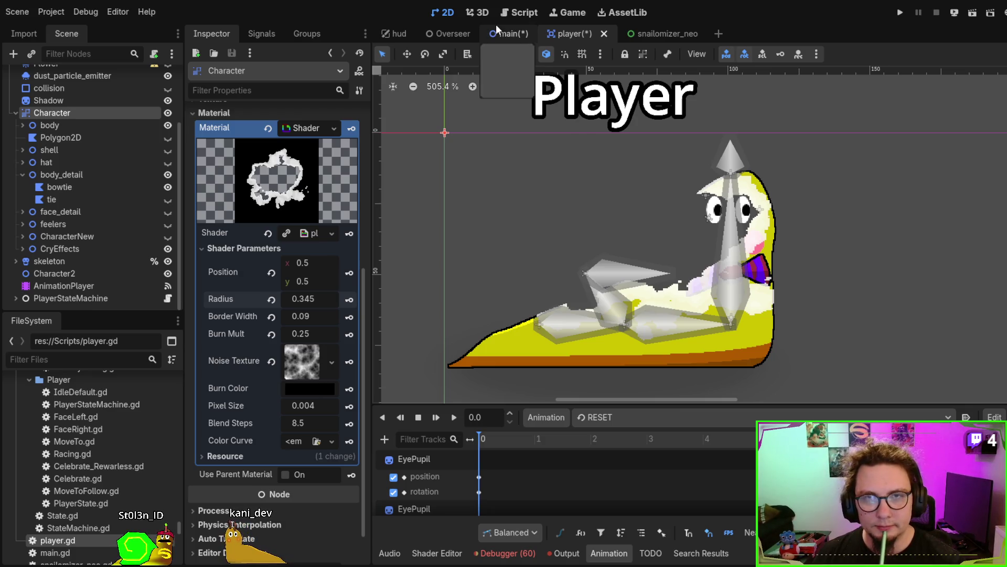
pyautogui.click(520, 13)
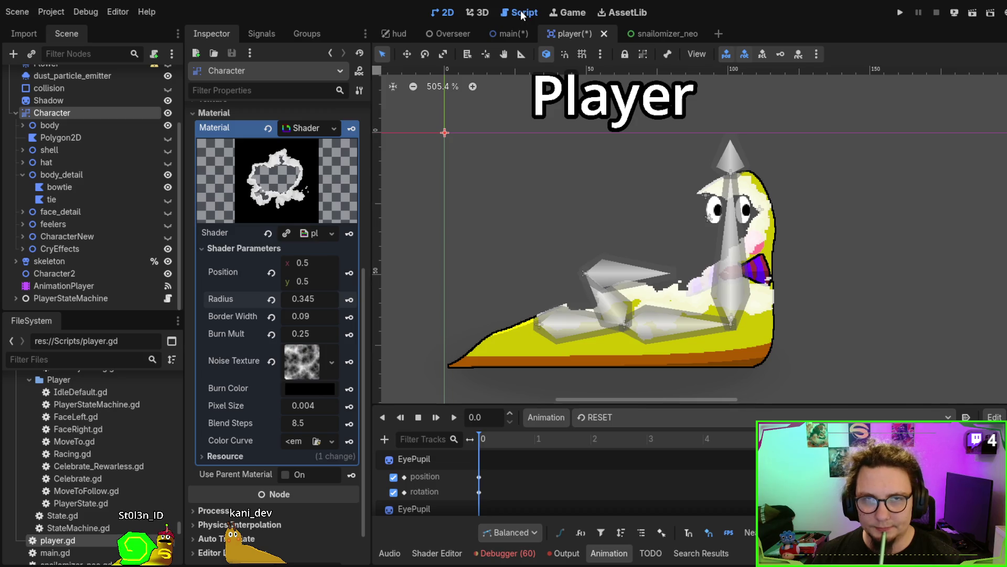
# Browse player.gd, save the player scene with Ctrl+S, and return to the 2D view.
pyautogui.scroll(1, 586, 239)
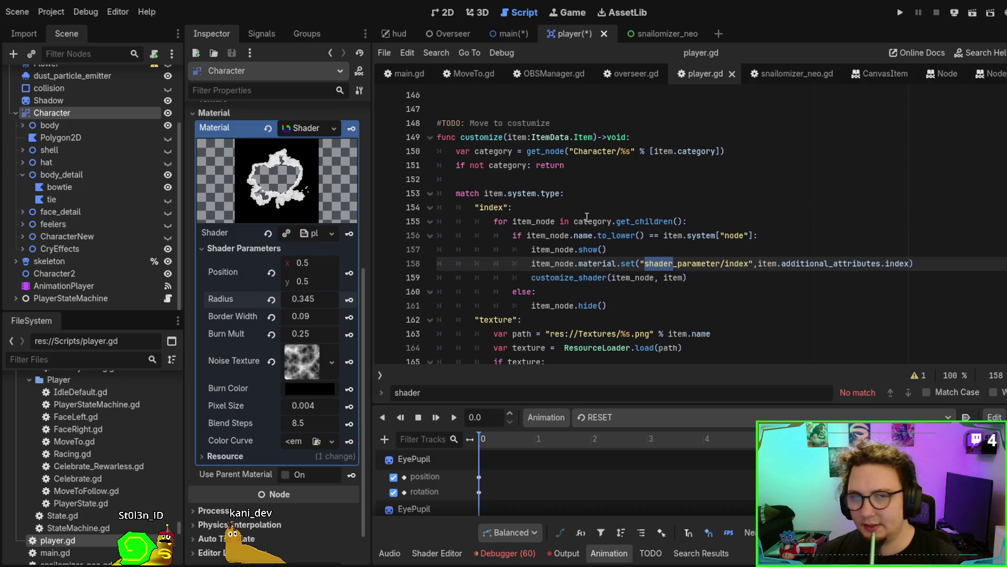
pyautogui.click(589, 202)
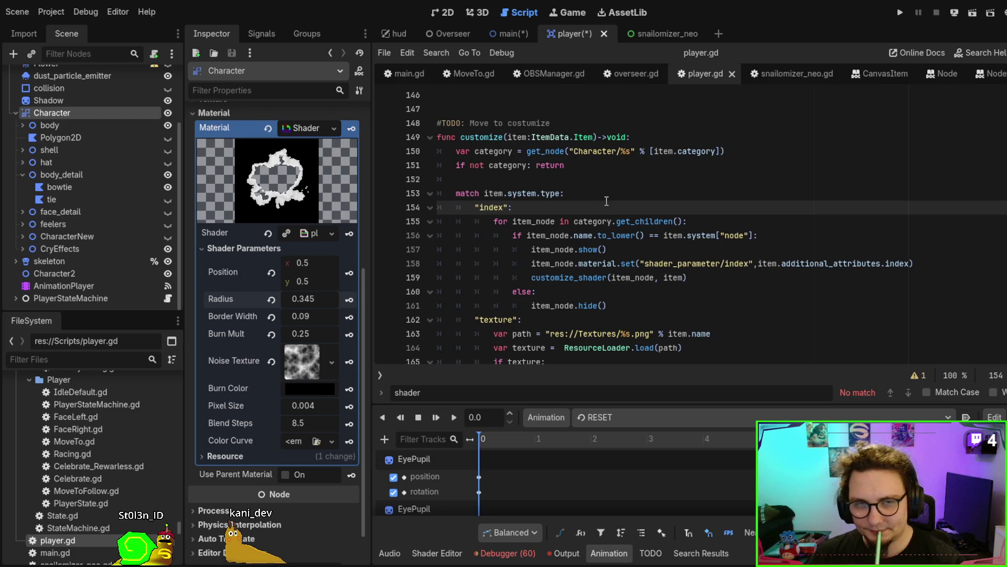
pyautogui.scroll(1, 607, 211)
pyautogui.scroll(1, 608, 211)
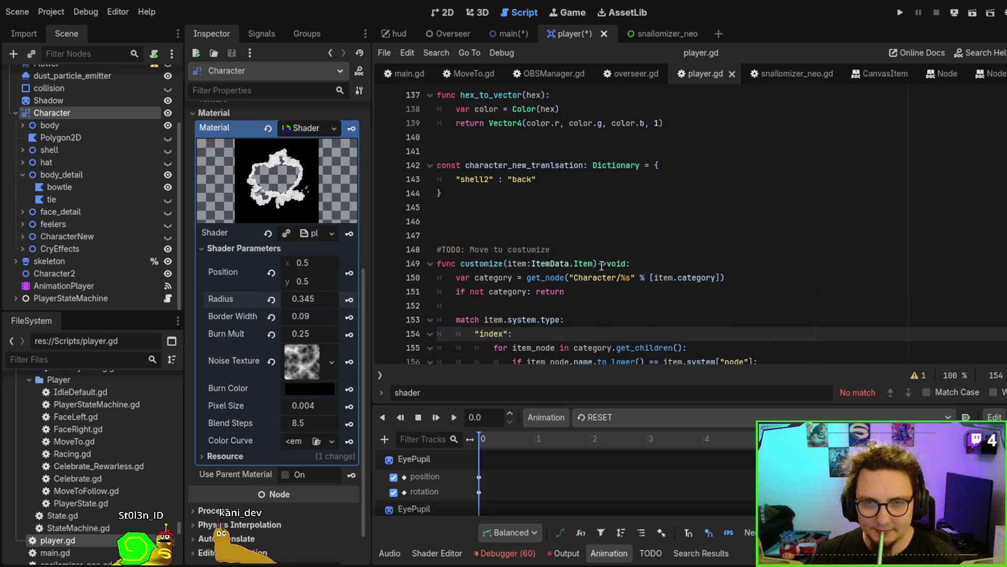
pyautogui.scroll(-3, 607, 263)
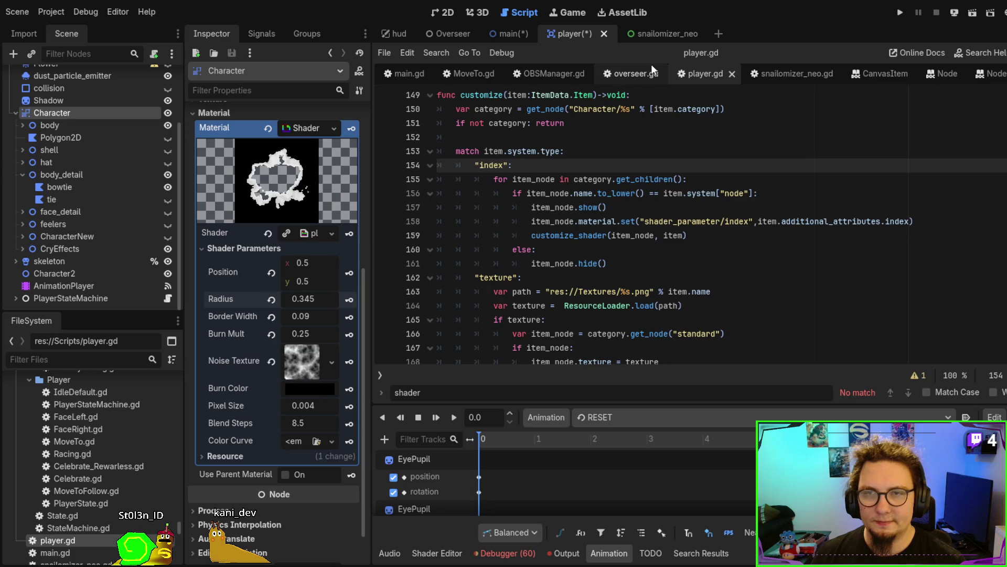
pyautogui.hotkey('ctrl', 's')
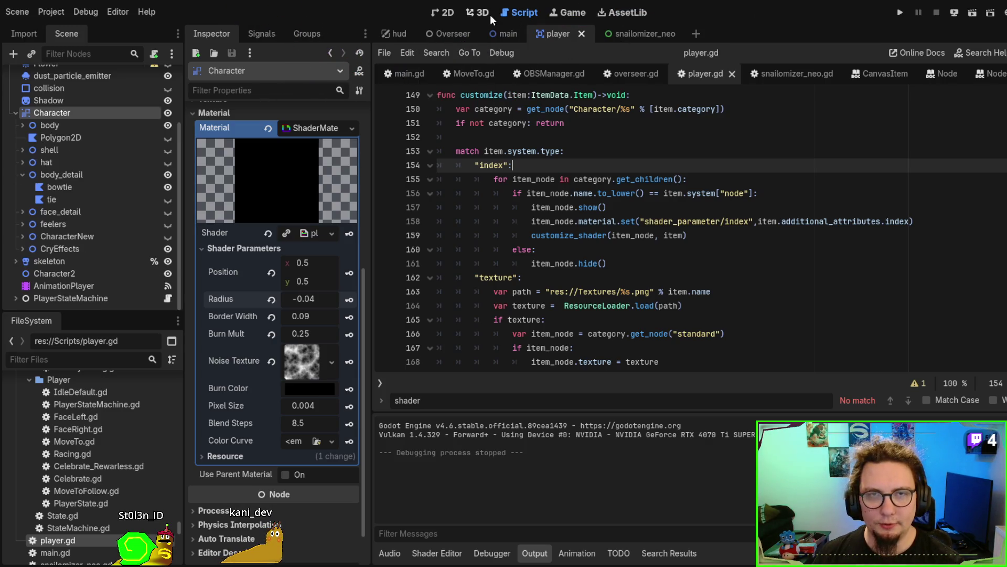
pyautogui.click(444, 12)
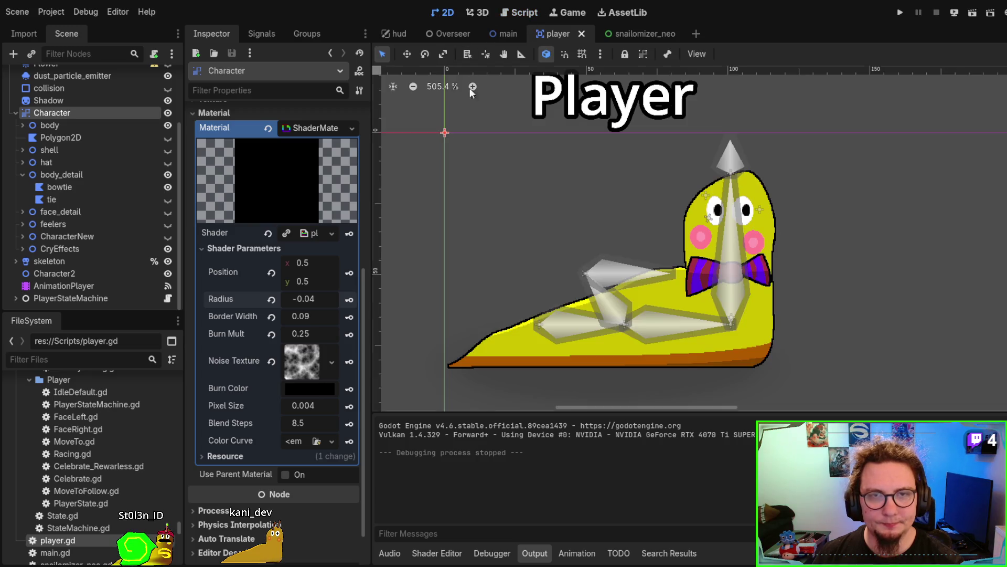
# Raise the burn Radius to 0.33 and test-run the scene with F6, stopping it with F8.
pyautogui.moveTo(301, 305); pyautogui.dragTo(346, 304)
pyautogui.press('F6')
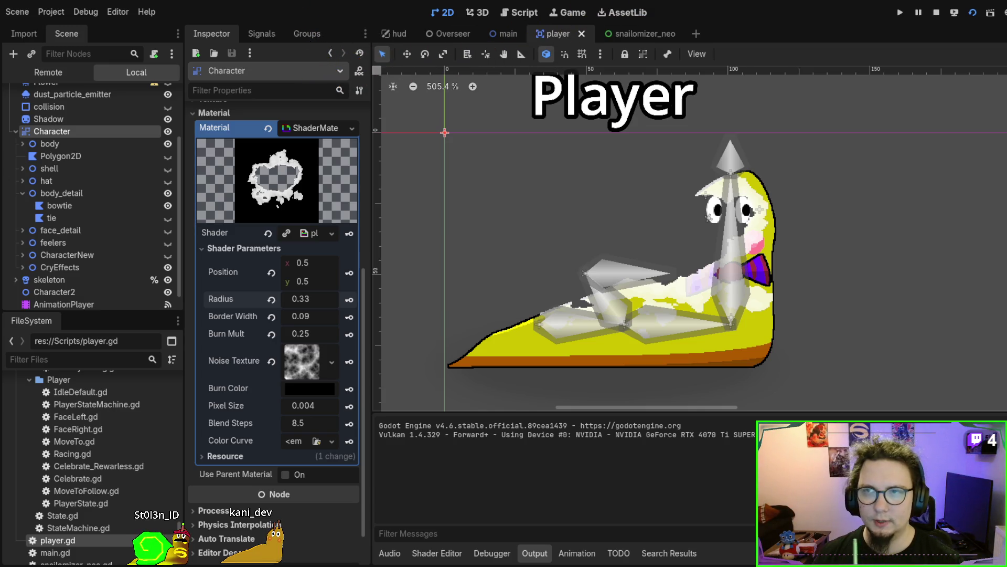
pyautogui.press('F8')
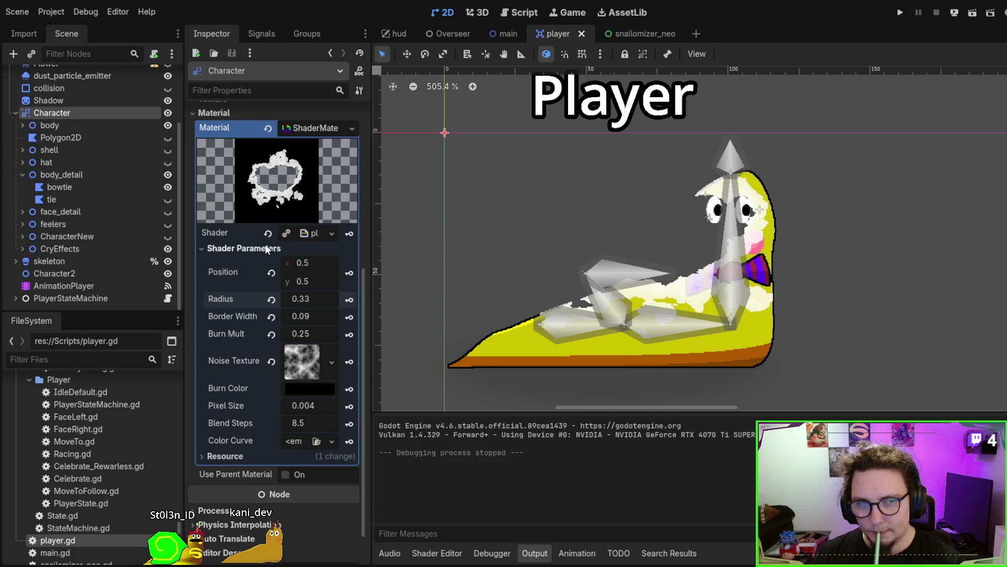
# Settle the burn Radius at 0.325 and move the skeleton node just below Polygon2D.
pyautogui.moveTo(301, 298)
pyautogui.mouseDown()
pyautogui.moveTo(393, 298)
pyautogui.moveTo(367, 298)
pyautogui.mouseUp()
pyautogui.moveTo(300, 298)
pyautogui.mouseDown()
pyautogui.moveTo(260, 298)
pyautogui.moveTo(316, 293)
pyautogui.mouseUp()
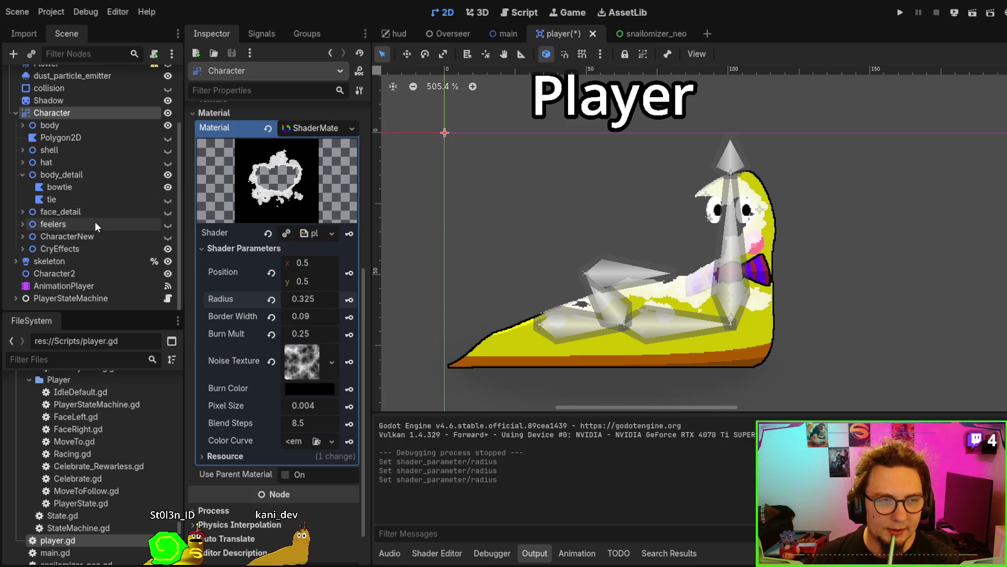
pyautogui.moveTo(47, 261)
pyautogui.mouseDown()
pyautogui.moveTo(76, 131)
pyautogui.moveTo(72, 150)
pyautogui.moveTo(66, 144)
pyautogui.mouseUp()
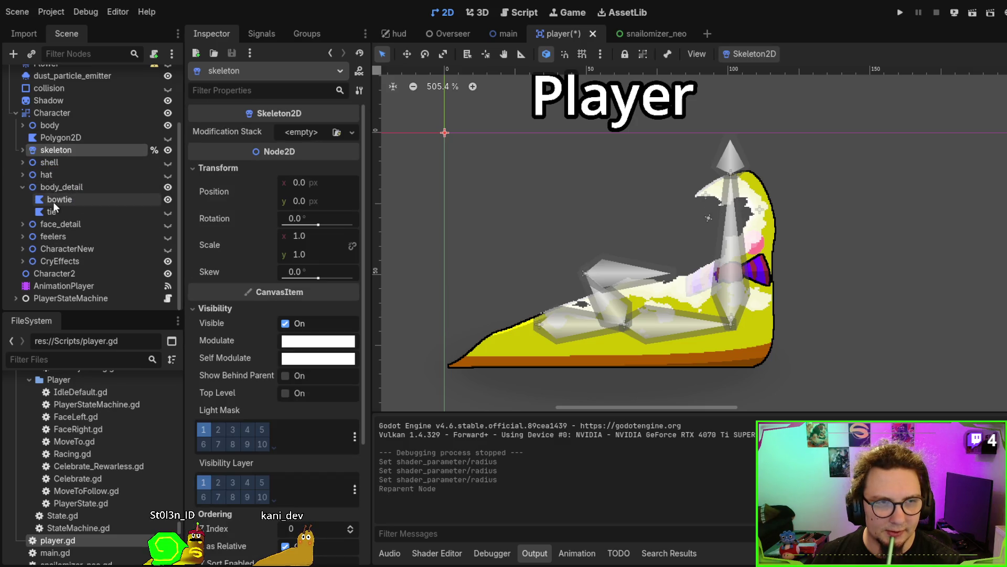
# Revert the Z Index of the shell and hat nodes to the default 0.
pyautogui.click(48, 162)
pyautogui.click(271, 195)
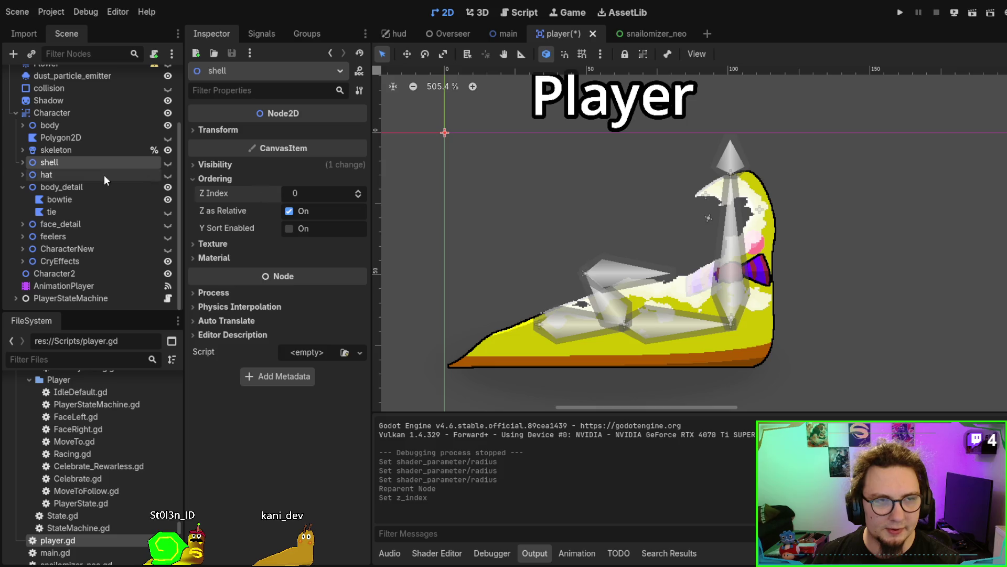
pyautogui.click(103, 175)
pyautogui.click(273, 195)
pyautogui.click(58, 188)
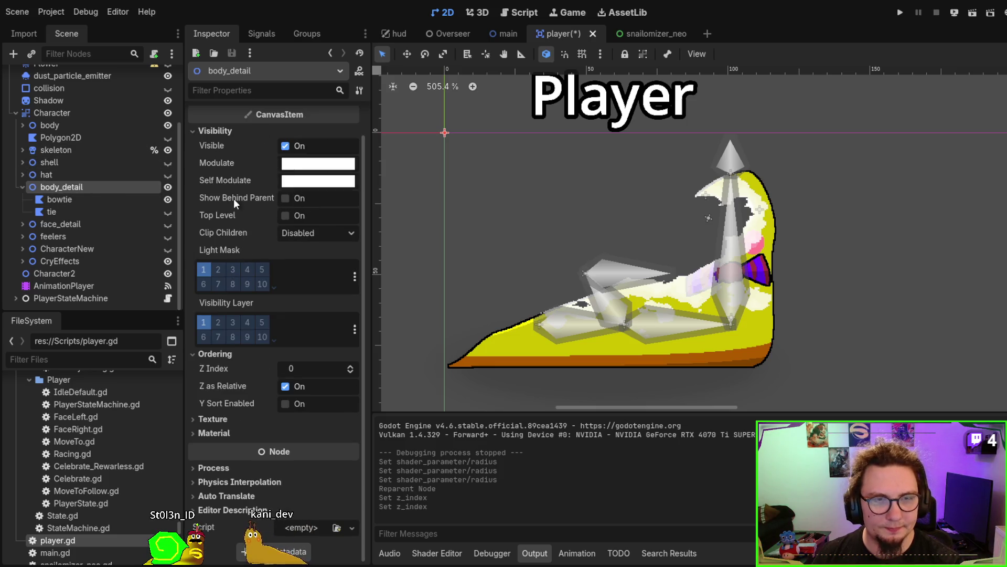
# Filter the Inspector by 'z' and reset the feelers and face_detail Z Index to 0.
pyautogui.click(235, 91)
pyautogui.write('z')
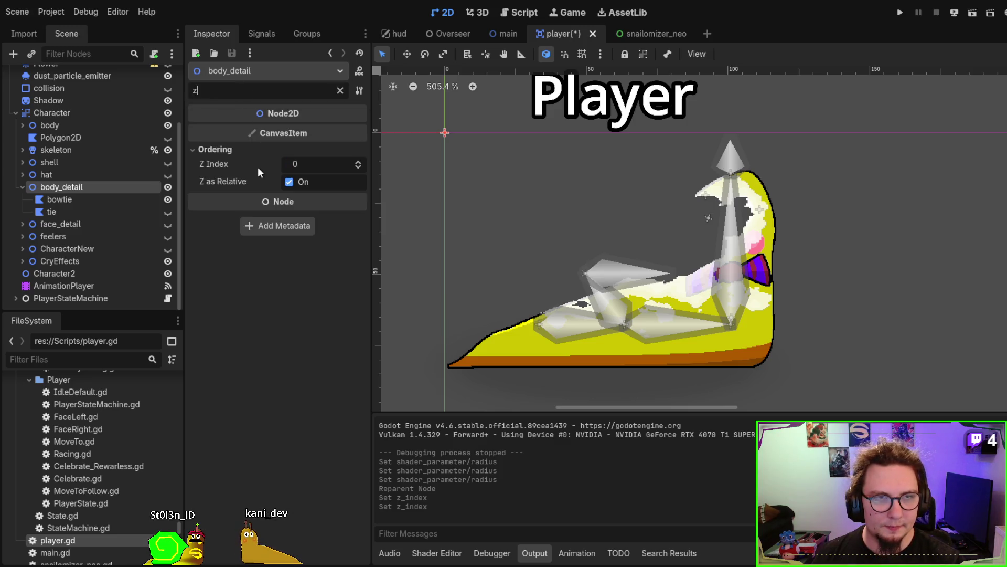
pyautogui.click(61, 224)
pyautogui.click(58, 236)
pyautogui.click(271, 165)
pyautogui.click(57, 224)
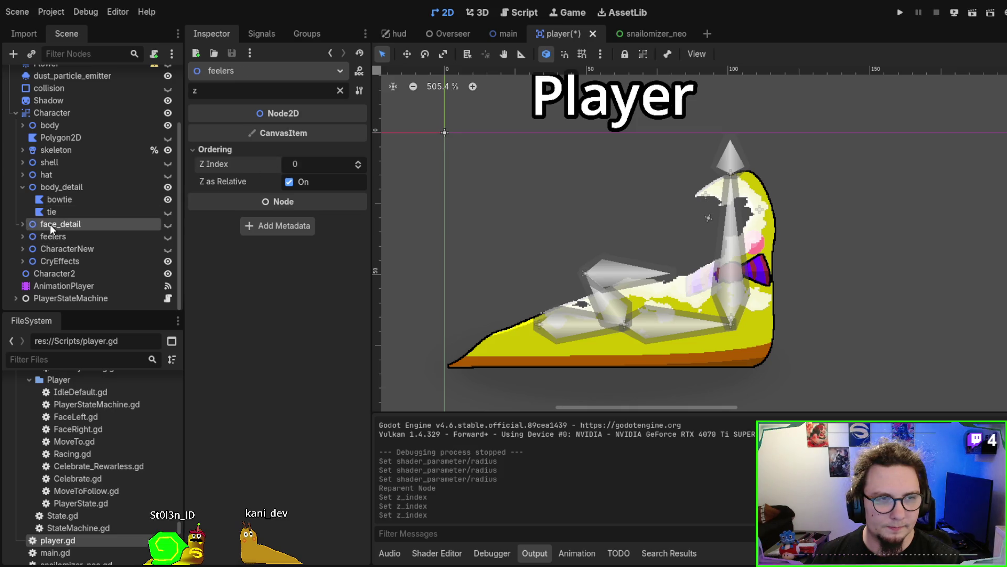
pyautogui.click(271, 165)
# Check the Z ordering of feelers, CharacterNew, CryEffects and Character2.
pyautogui.click(93, 236)
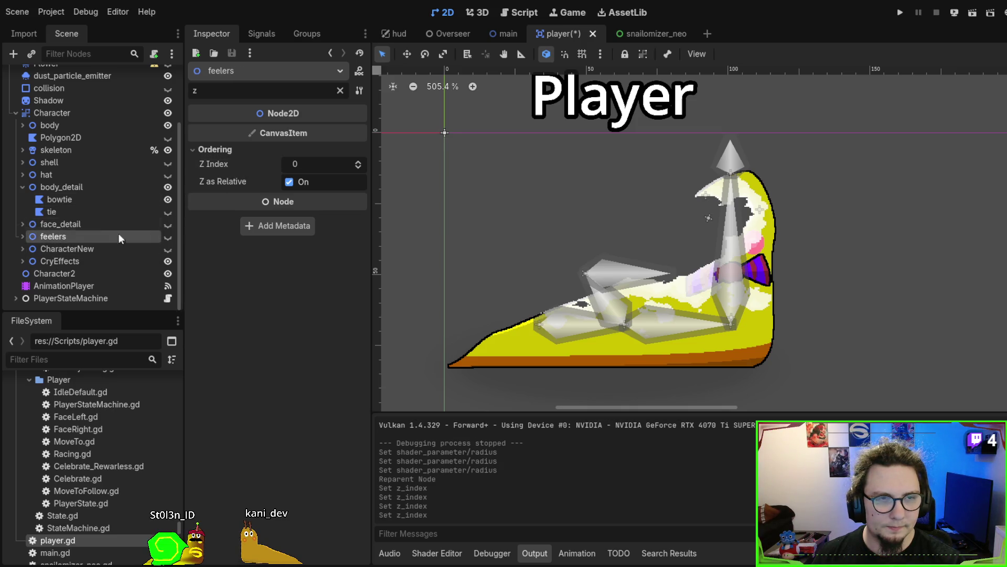
pyautogui.click(105, 249)
pyautogui.click(89, 261)
pyautogui.click(84, 269)
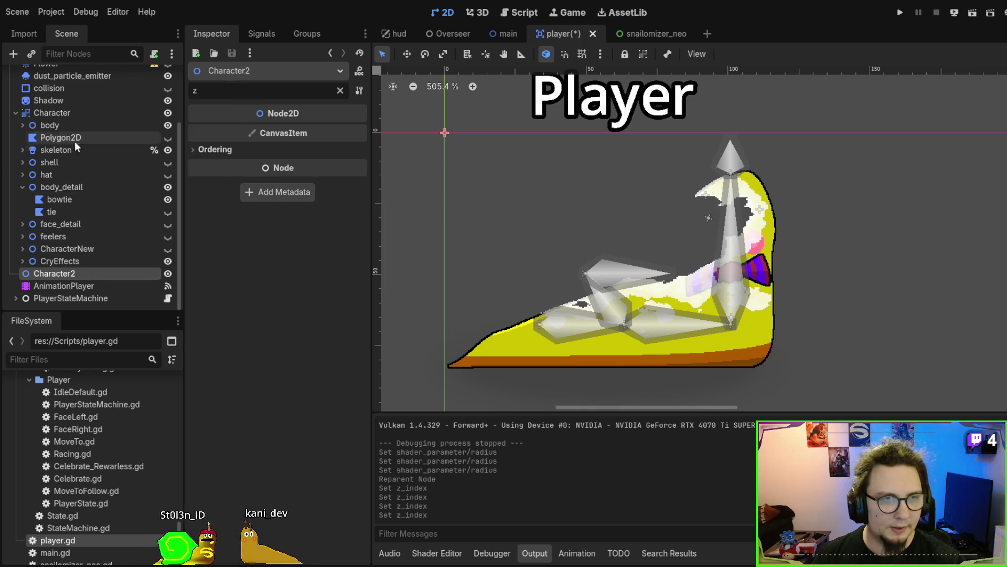
pyautogui.scroll(1, 75, 141)
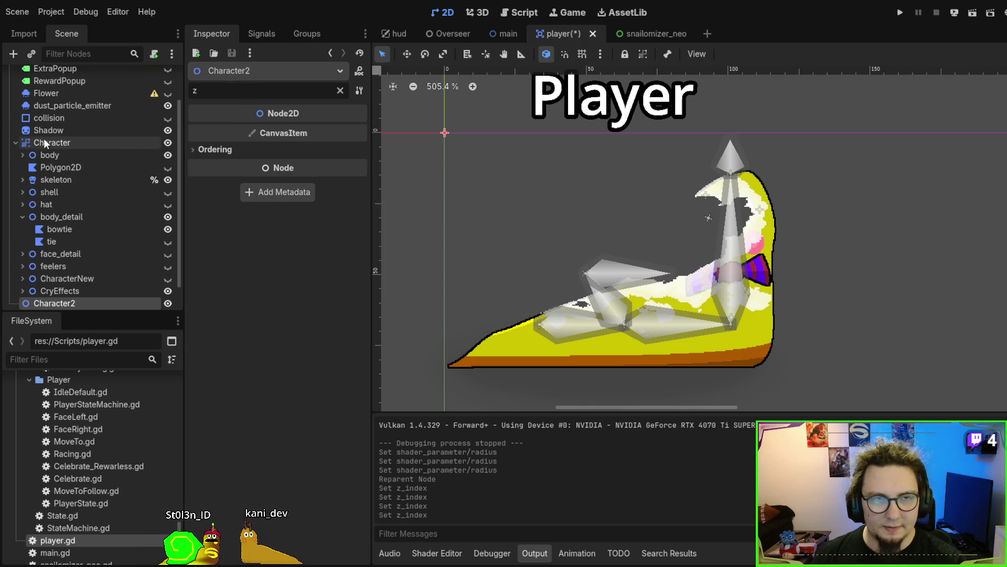
# Select Character, clear the property filter, and revert the burn Radius to 0.0.
pyautogui.click(68, 143)
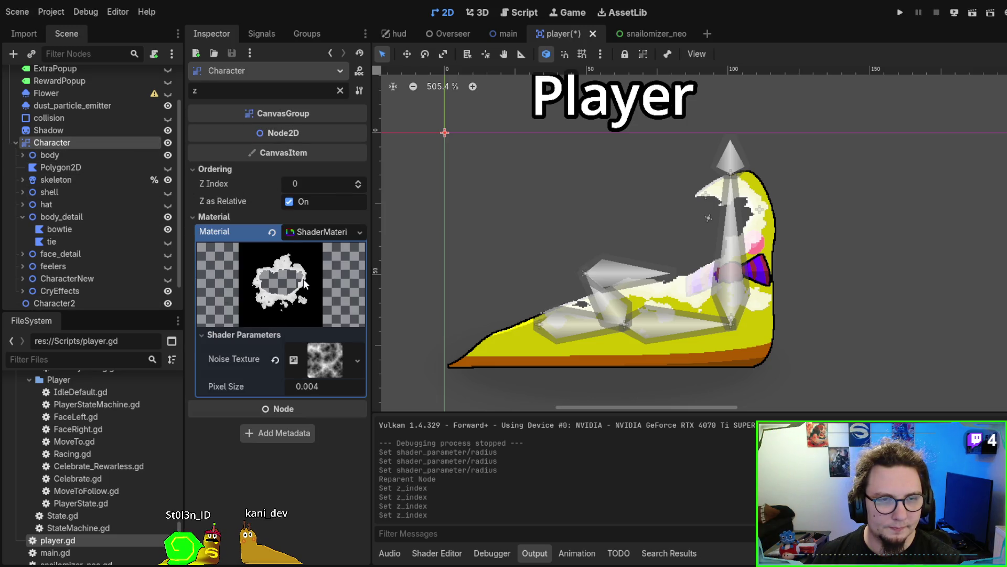
pyautogui.click(294, 334)
pyautogui.click(286, 334)
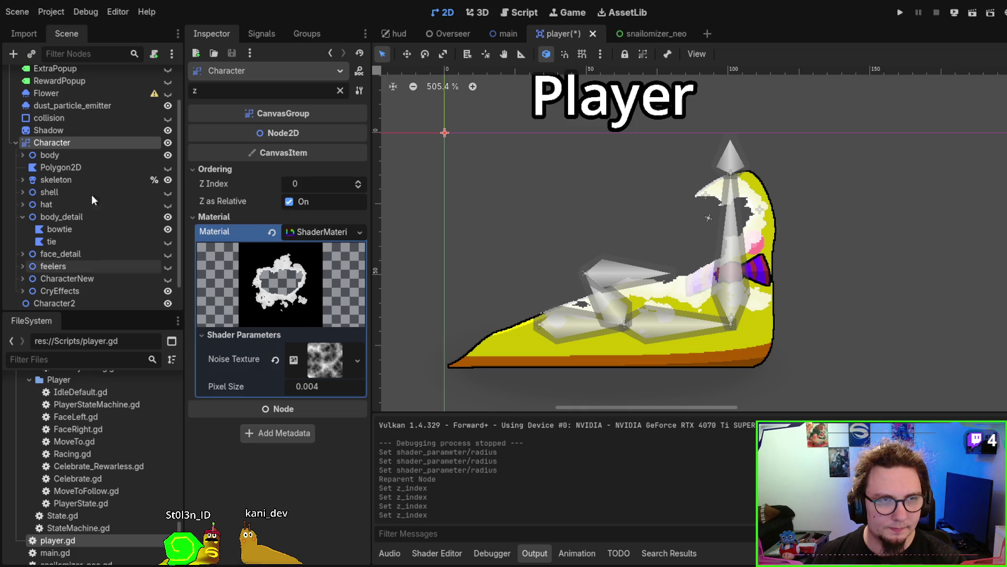
pyautogui.click(339, 90)
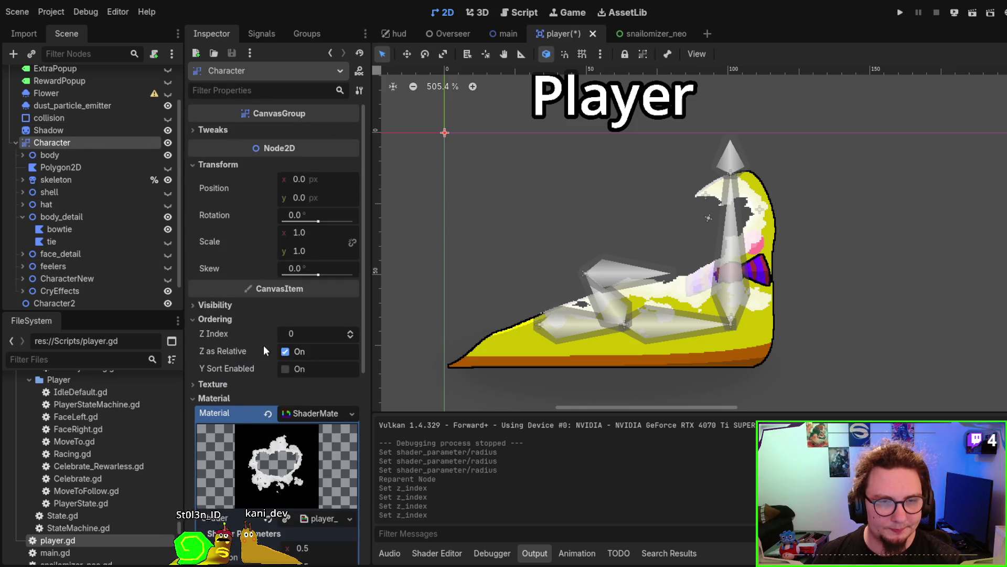
pyautogui.scroll(-5, 264, 350)
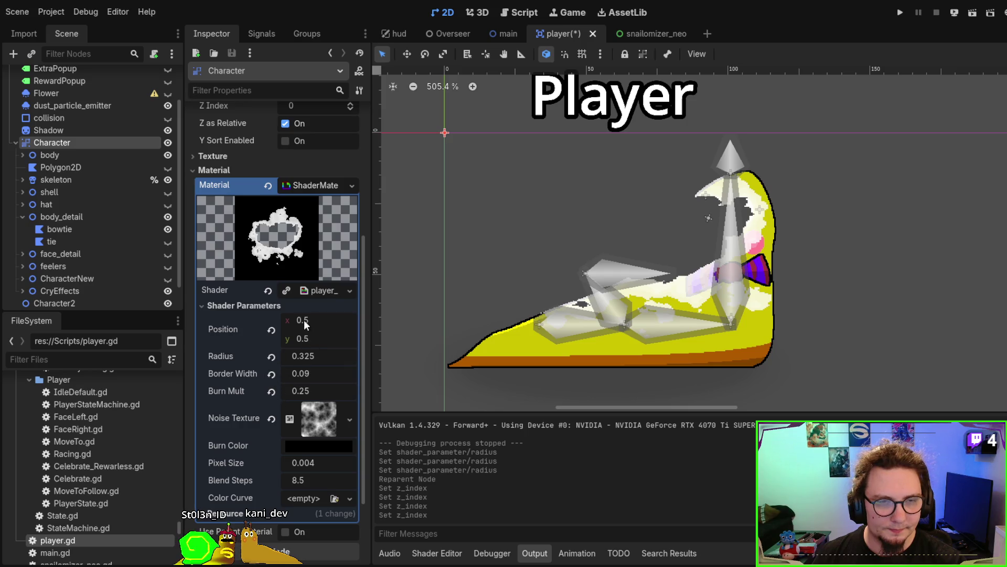
pyautogui.click(271, 356)
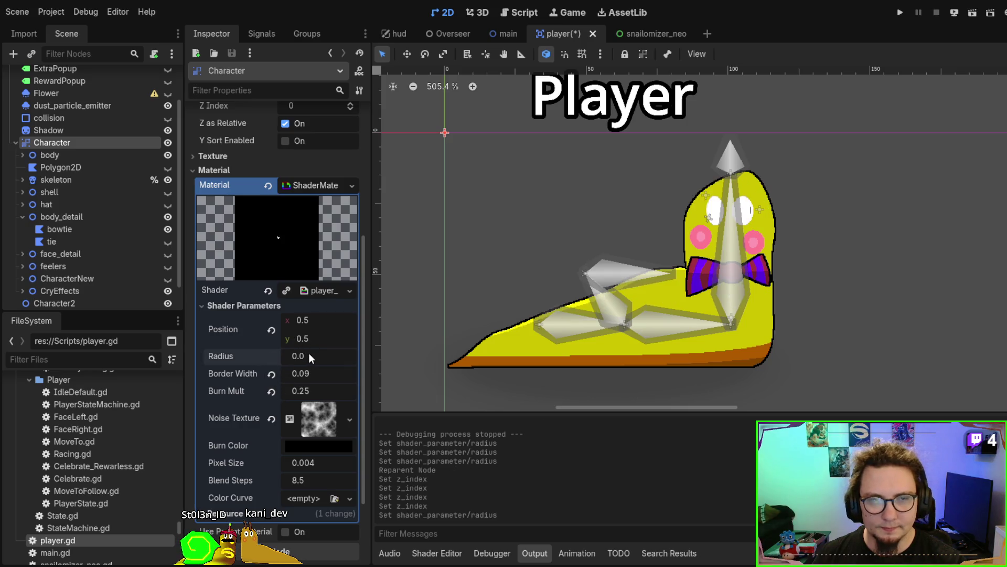
# Inspect the Polygon2D and body nodes.
pyautogui.click(42, 164)
pyautogui.click(27, 156)
pyautogui.click(26, 156)
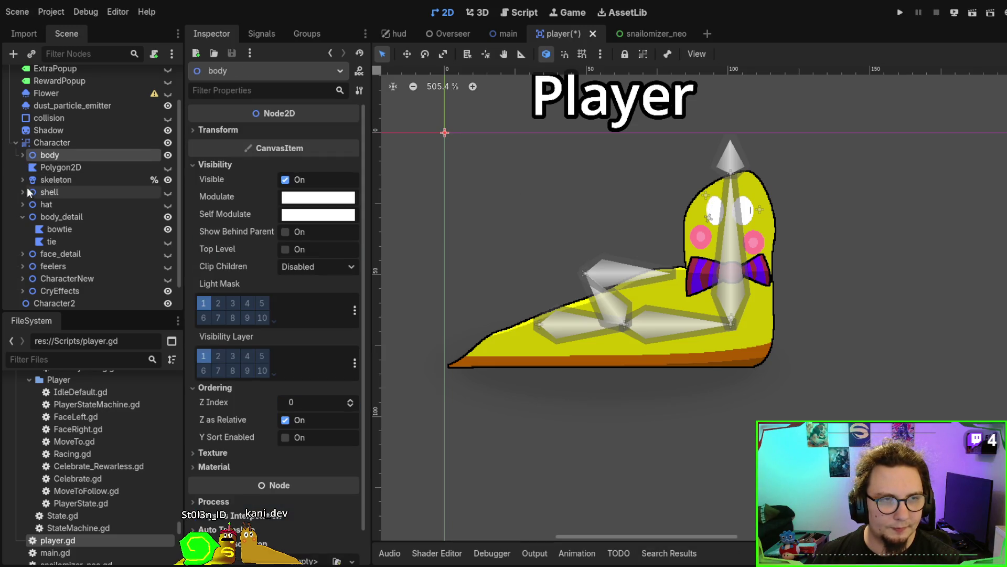
# Expand skeleton and revert EyeWhiteRight's Clip Children to Disabled.
pyautogui.click(22, 180)
pyautogui.click(48, 178)
pyautogui.scroll(-2, 112, 222)
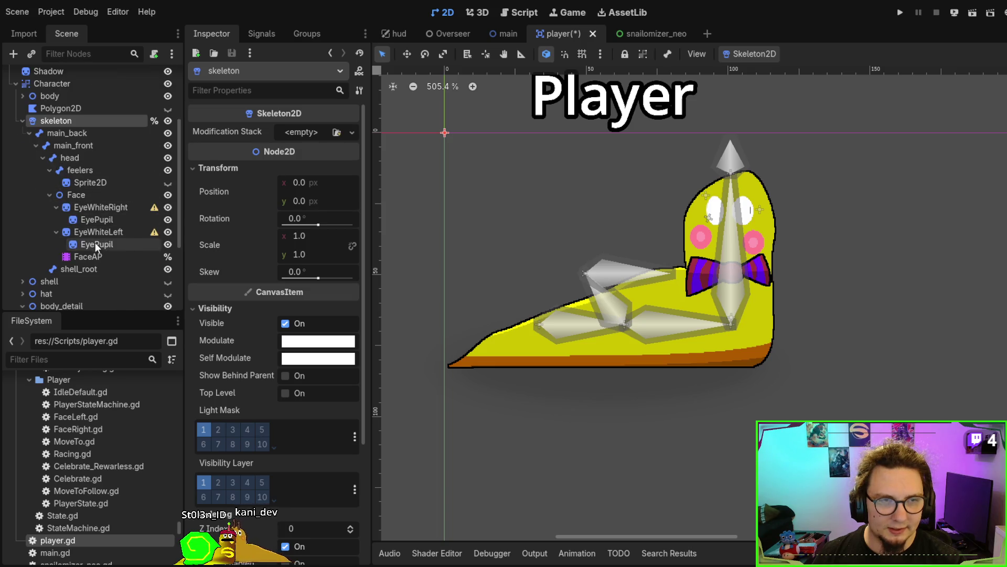
pyautogui.click(110, 206)
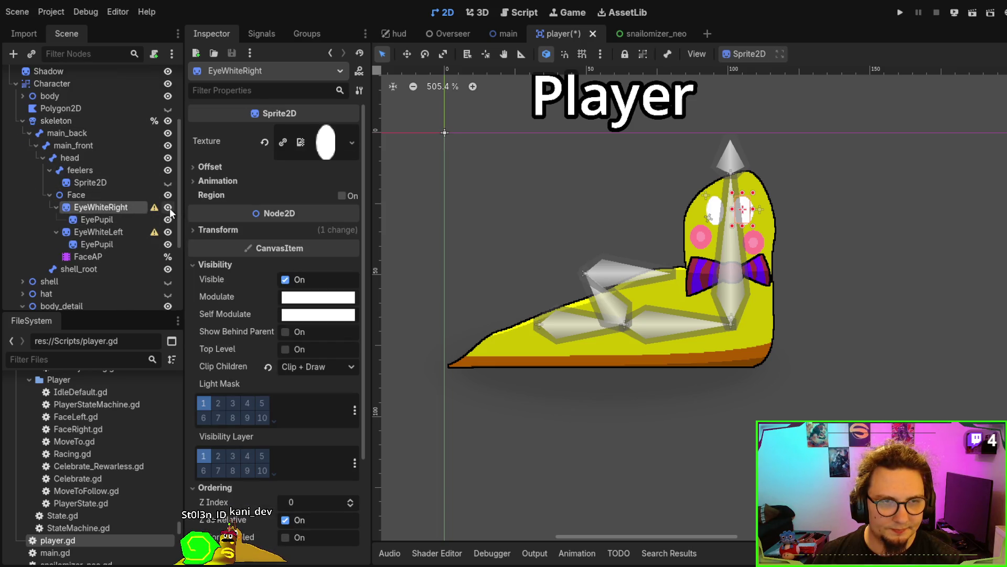
pyautogui.scroll(-3, 287, 278)
pyautogui.click(268, 233)
# Select EyeWhiteLeft, view its transform, and filter the Inspector by 'clip'.
pyautogui.click(128, 230)
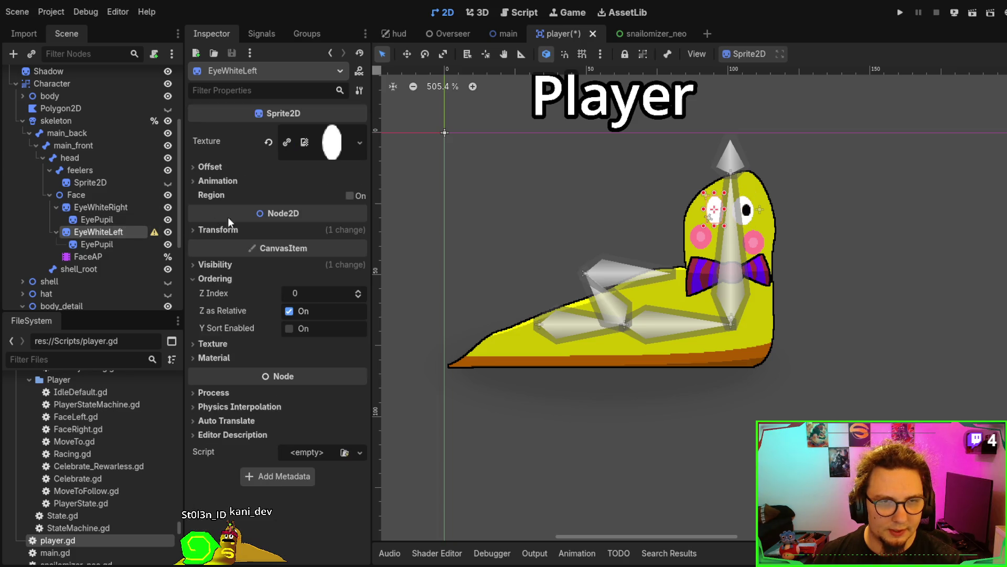
pyautogui.click(191, 230)
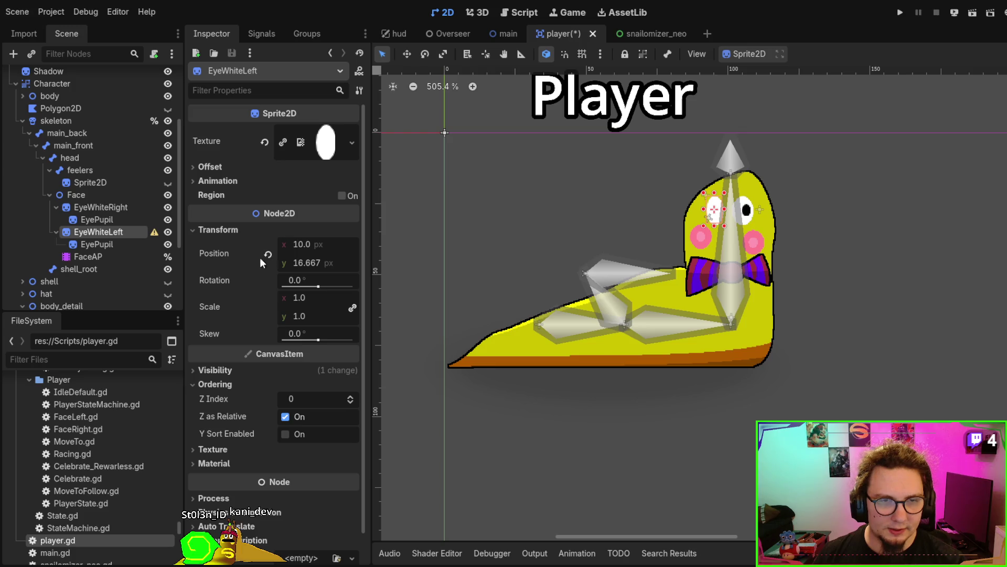
pyautogui.scroll(-1, 234, 279)
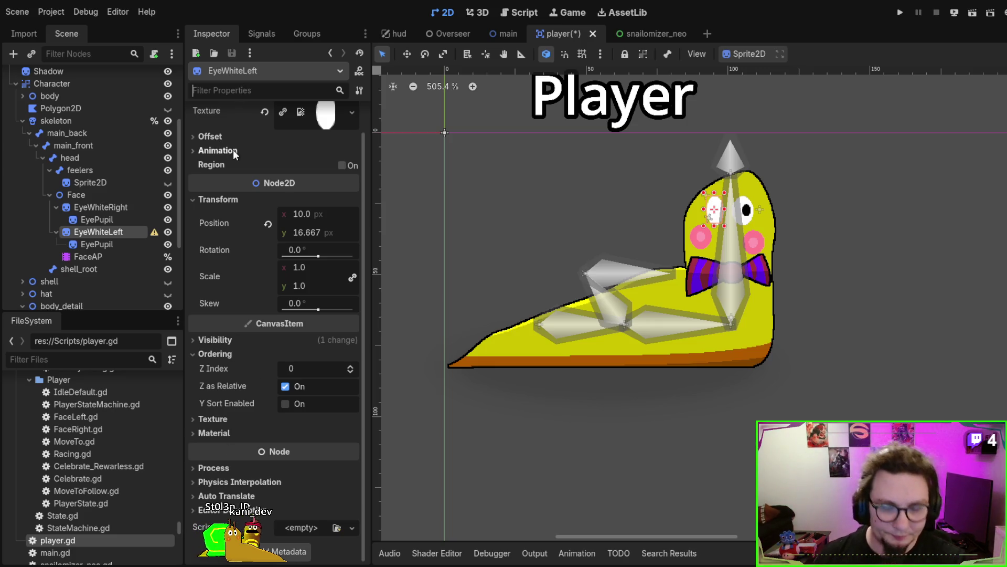
pyautogui.write('clip')
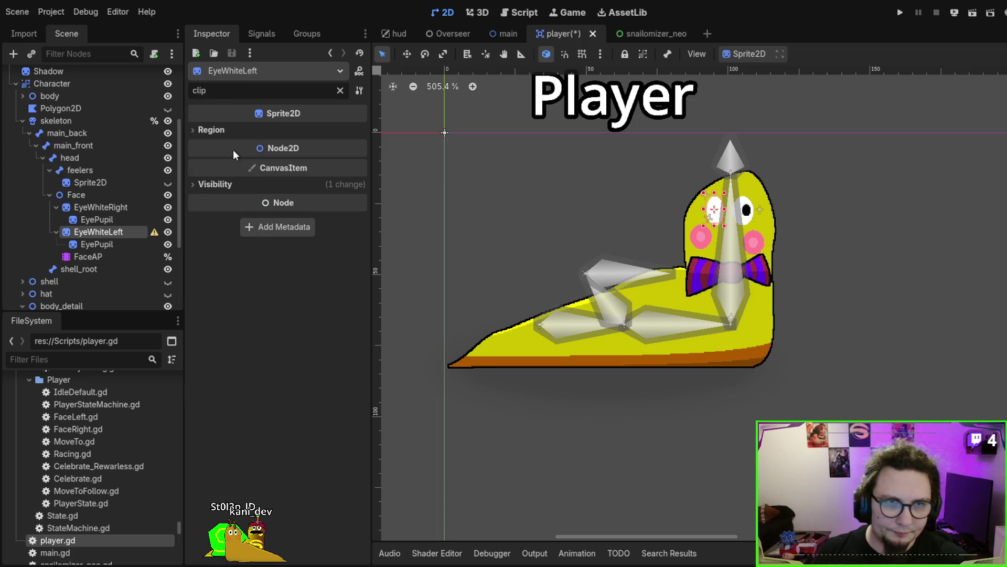
# Revert EyeWhiteLeft's Clip Children to Disabled and deselect to view both pupils.
pyautogui.click(214, 184)
pyautogui.click(272, 200)
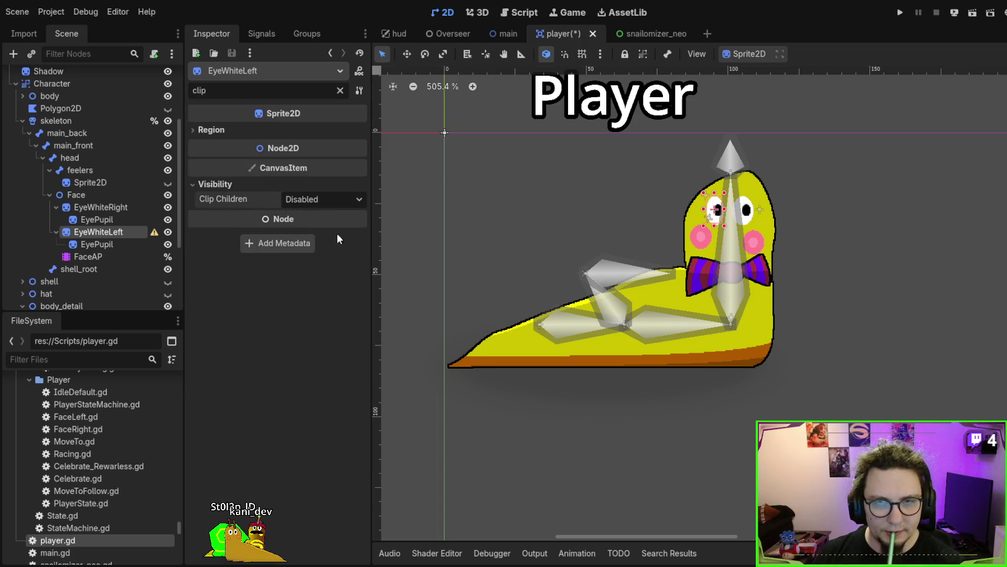
pyautogui.click(791, 341)
pyautogui.scroll(2, 777, 345)
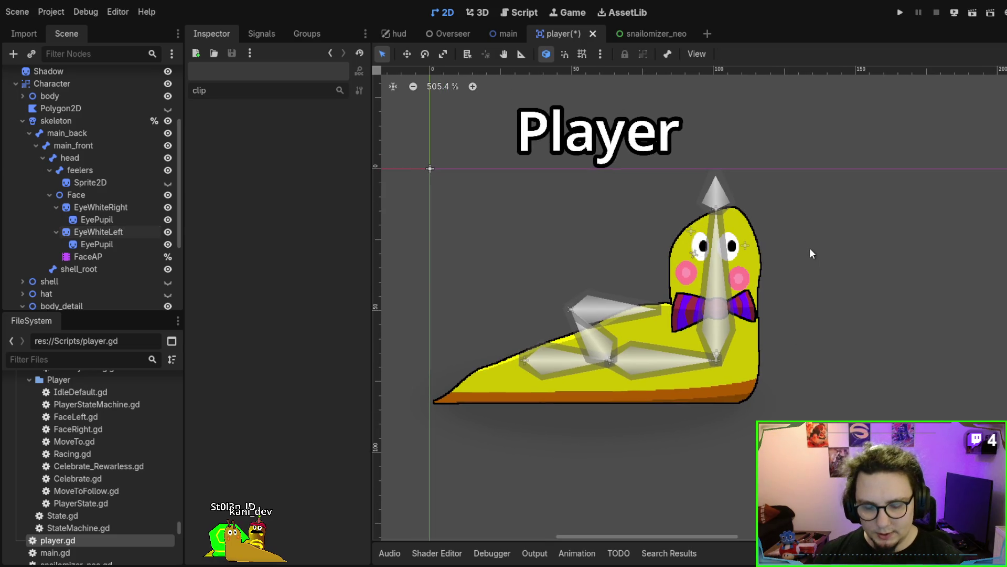
pyautogui.scroll(2, 64, 115)
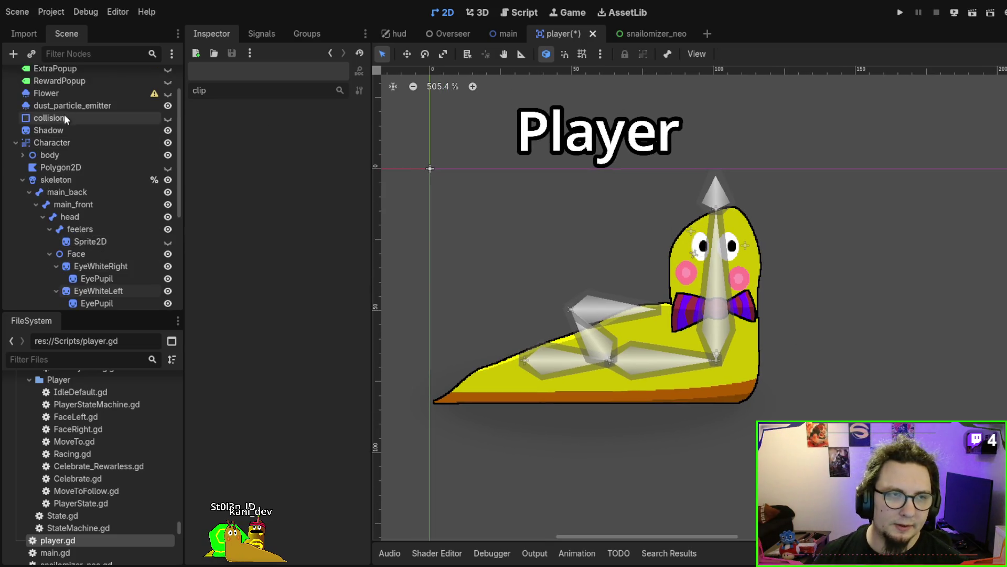
# Check Character's Clip Children setting, then clear the Inspector filter.
pyautogui.click(61, 143)
pyautogui.click(235, 168)
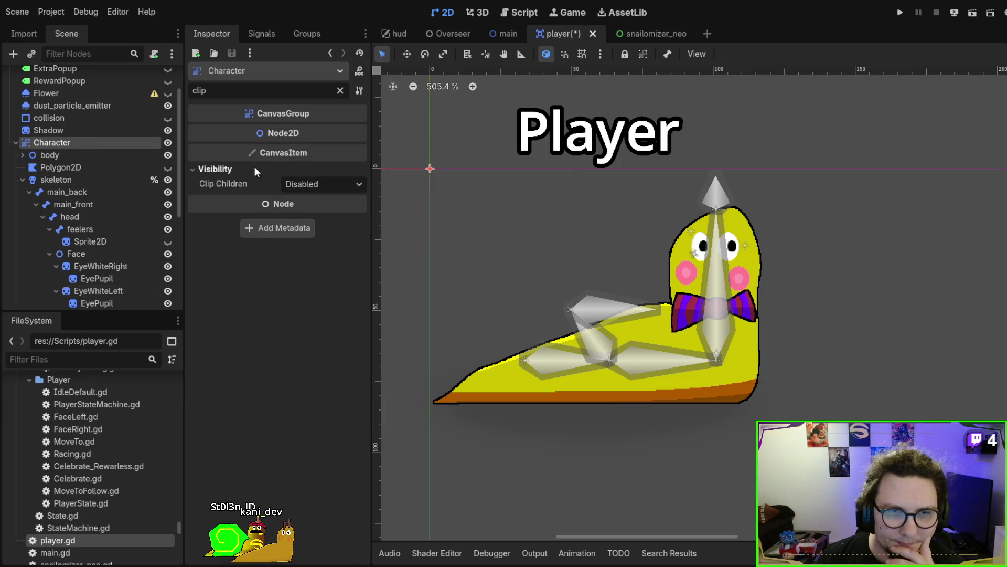
pyautogui.click(340, 90)
pyautogui.scroll(-10, 304, 304)
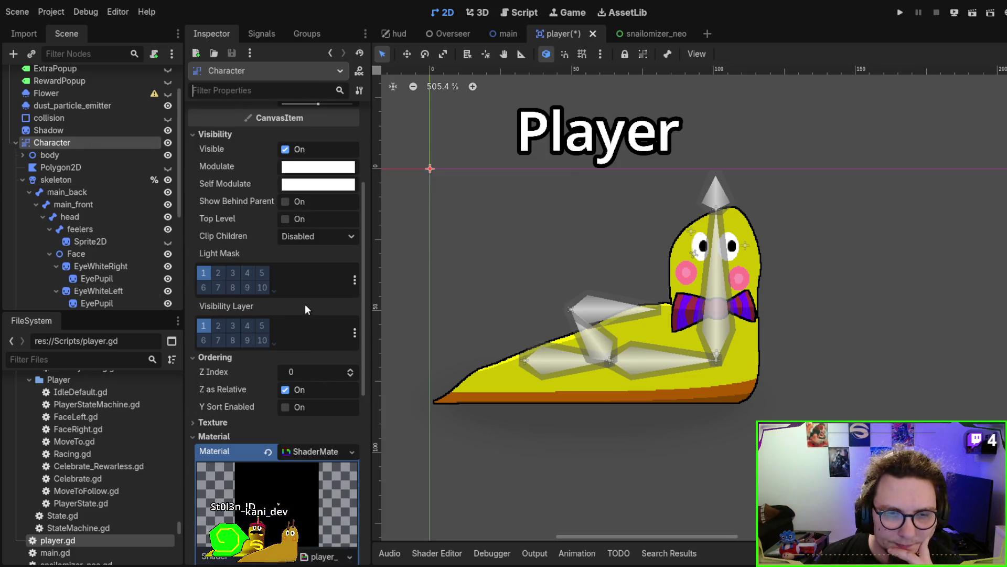
# Adjust the Character burn shader Radius to about 0.27, with the snail recentred on the canvas.
pyautogui.moveTo(305, 338)
pyautogui.mouseDown()
pyautogui.moveTo(344, 338)
pyautogui.moveTo(309, 337)
pyautogui.mouseUp()
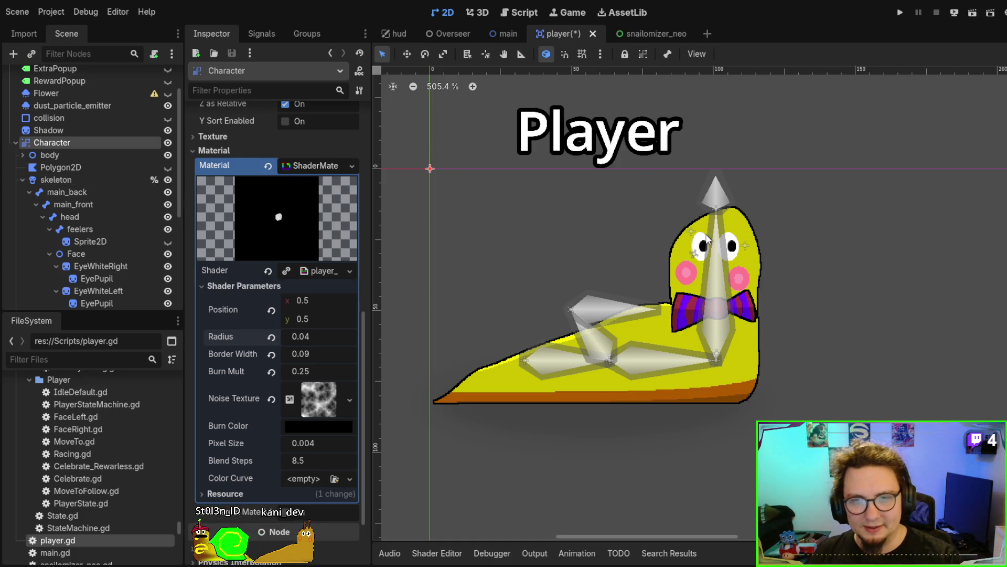
pyautogui.moveTo(688, 231)
pyautogui.mouseDown()
pyautogui.moveTo(665, 231)
pyautogui.moveTo(624, 265)
pyautogui.mouseUp()
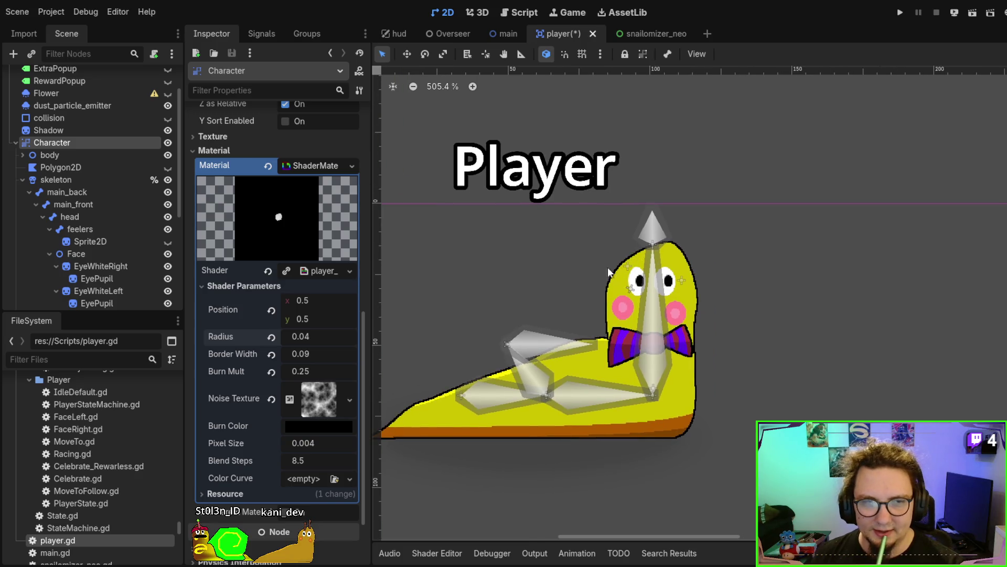
pyautogui.scroll(3, 574, 425)
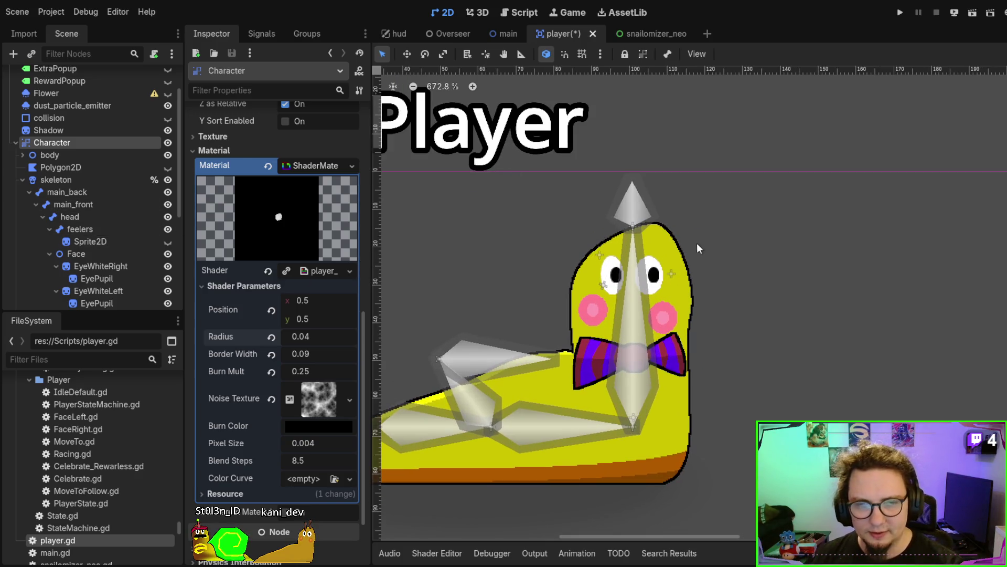
pyautogui.moveTo(311, 341); pyautogui.dragTo(366, 341)
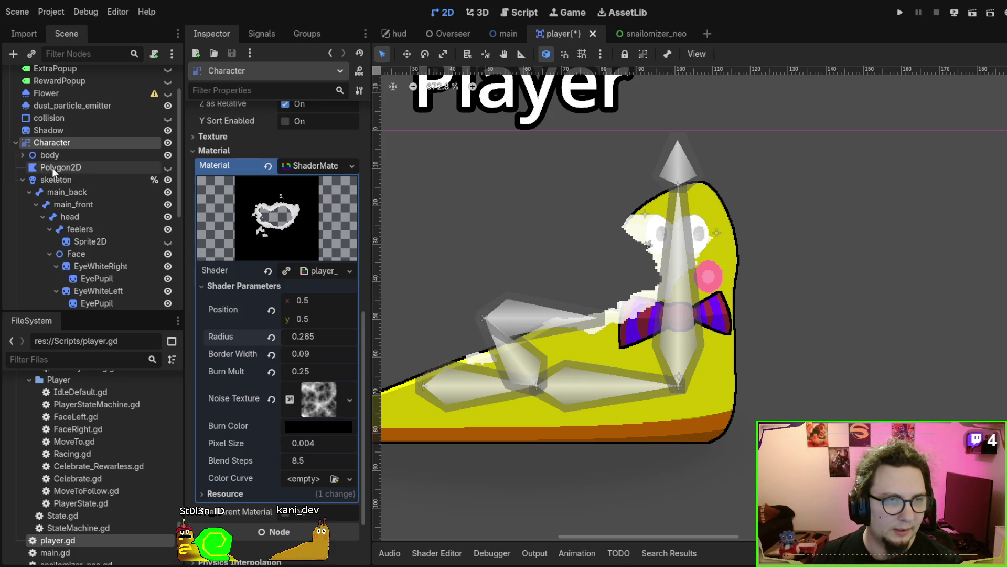
# Collapse skeleton and body_detail, and make shell, hat, face_detail and feelers visible on the snail.
pyautogui.click(23, 180)
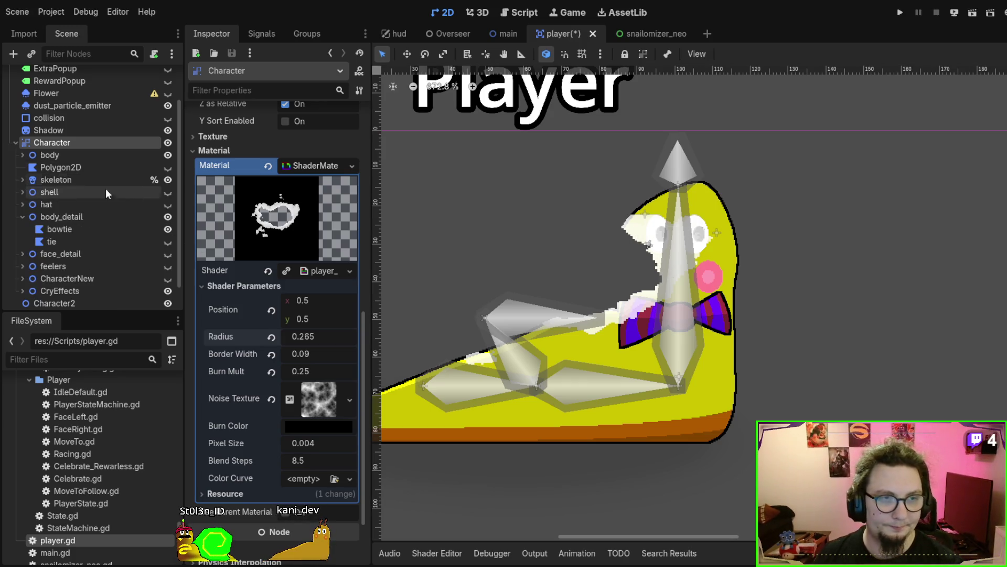
pyautogui.click(21, 216)
pyautogui.click(168, 192)
pyautogui.click(168, 204)
pyautogui.click(168, 228)
pyautogui.click(168, 254)
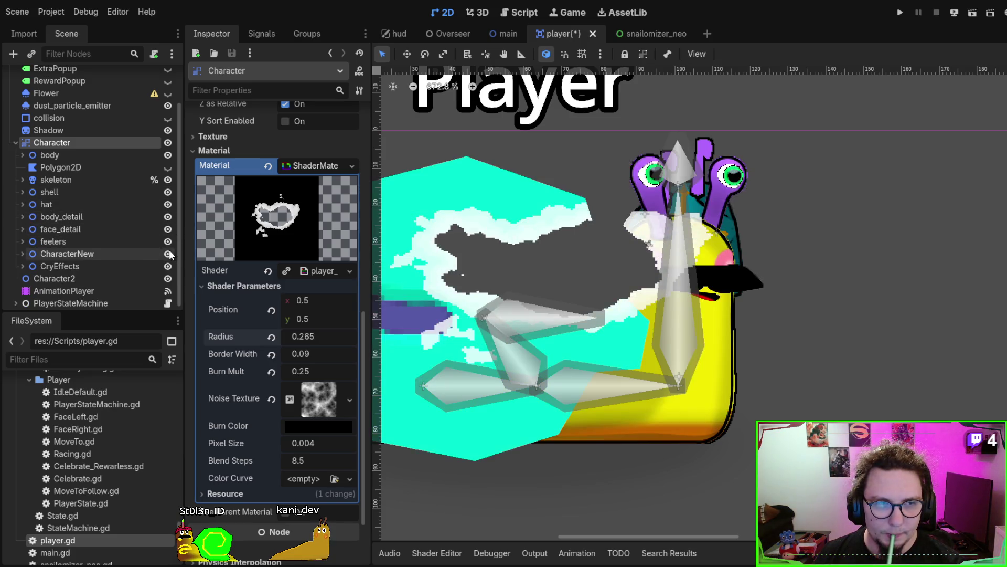
pyautogui.click(168, 253)
pyautogui.click(168, 242)
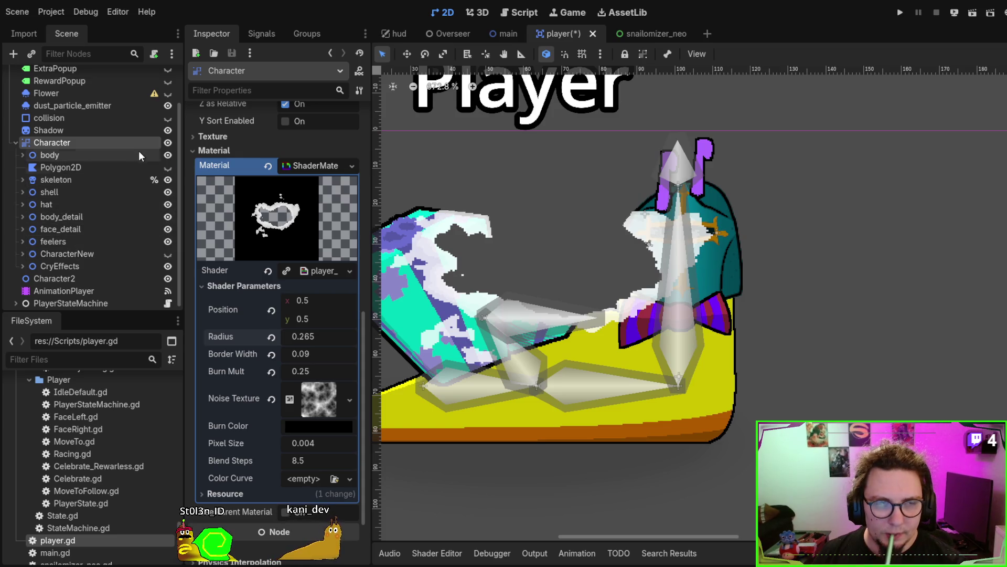
pyautogui.scroll(-4, 552, 195)
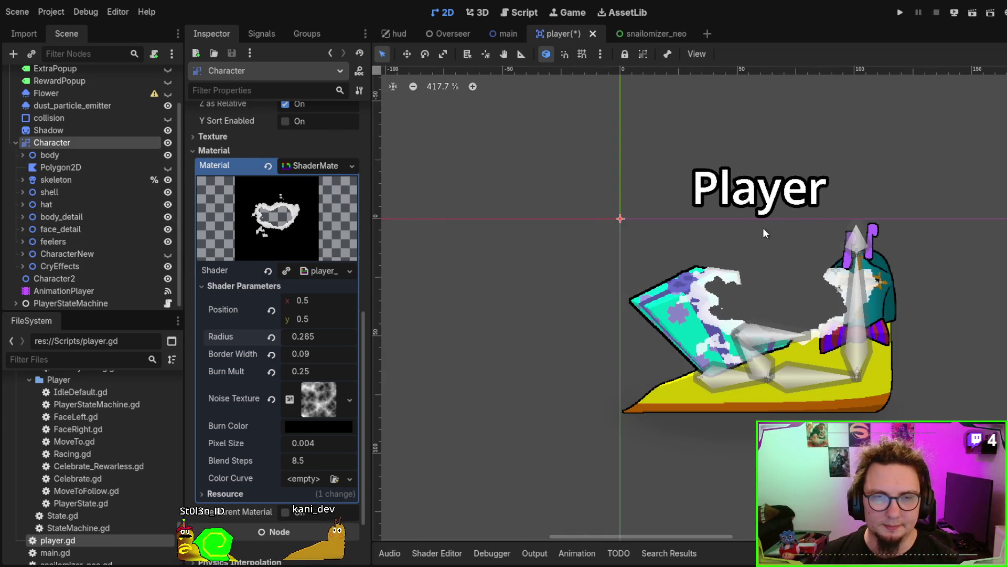
pyautogui.click(74, 192)
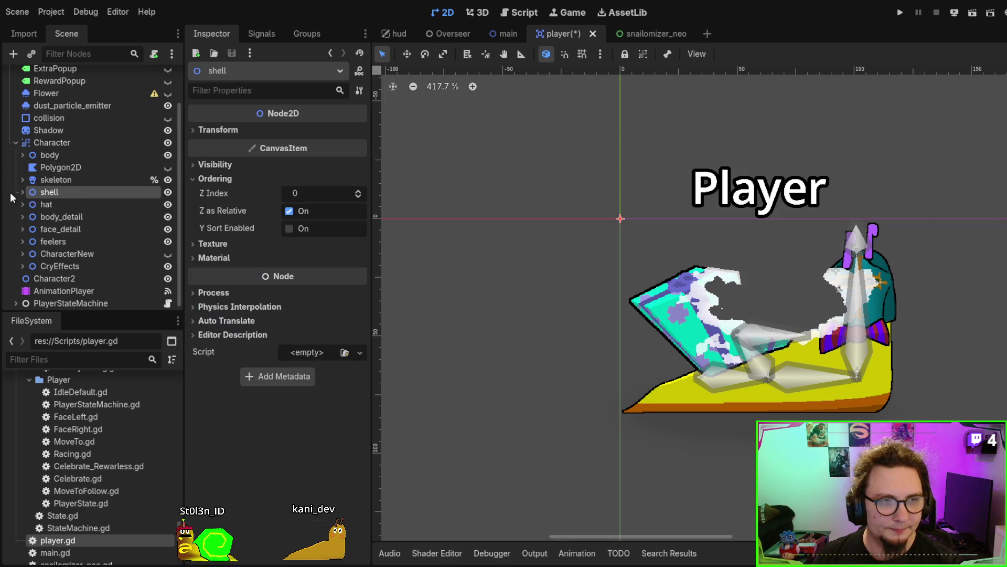
# Expand the shell node and select the squishy shell polygon to reach its Shader Parameters.
pyautogui.click(23, 192)
pyautogui.scroll(-1, 98, 231)
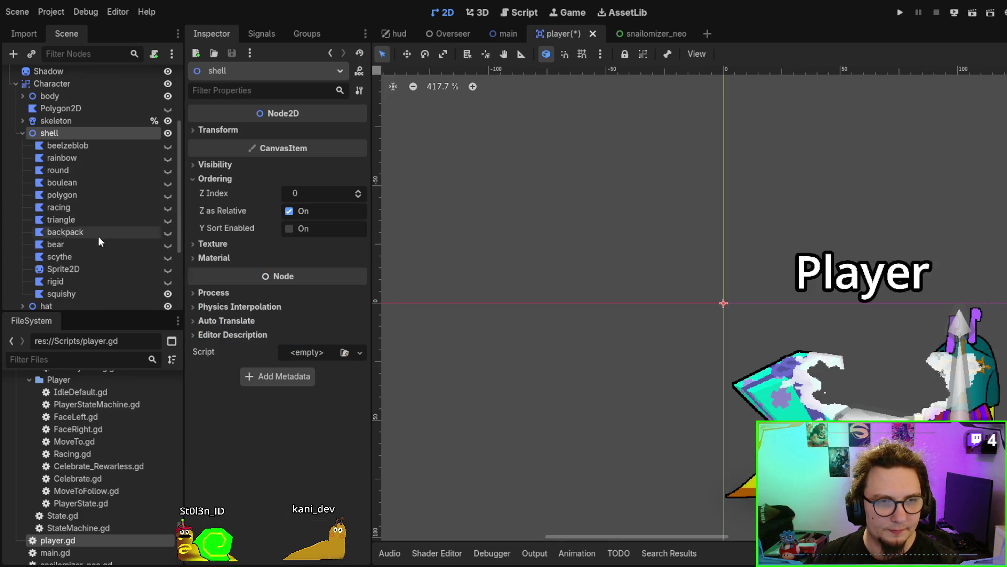
pyautogui.click(105, 292)
pyautogui.scroll(-3, 528, 348)
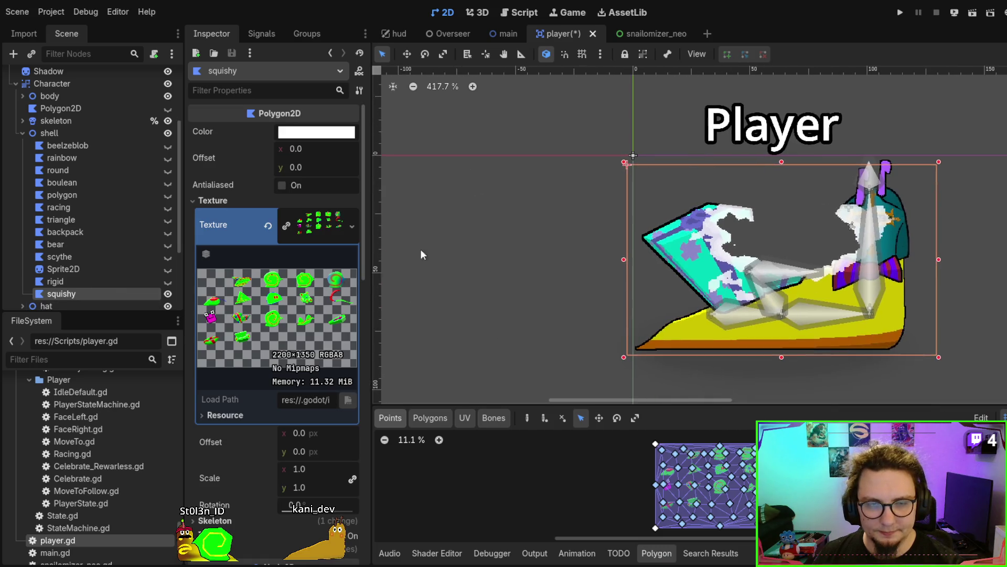
pyautogui.scroll(-5, 288, 364)
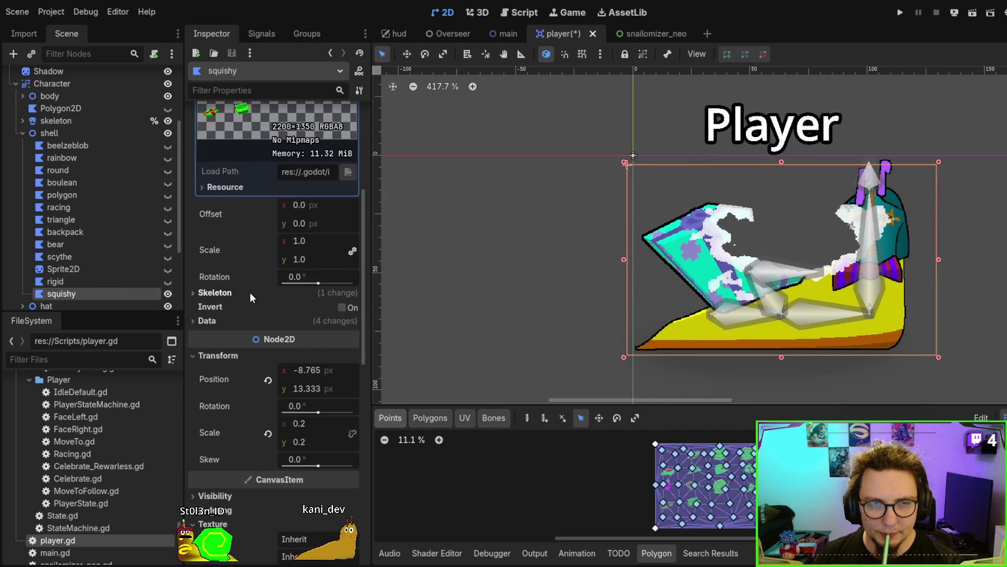
pyautogui.scroll(-4, 251, 336)
pyautogui.scroll(-5, 238, 383)
pyautogui.scroll(-3, 265, 395)
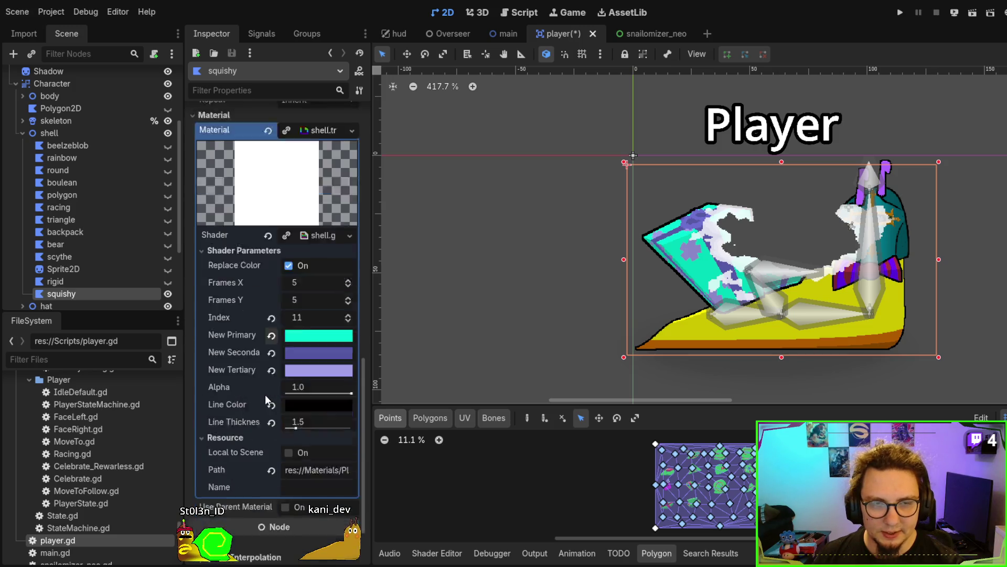
# Lower the squishy shell's shader Index from 11 to 5.
pyautogui.click(348, 263)
pyautogui.click(348, 262)
pyautogui.click(348, 263)
pyautogui.click(348, 262)
pyautogui.click(347, 262)
pyautogui.click(348, 262)
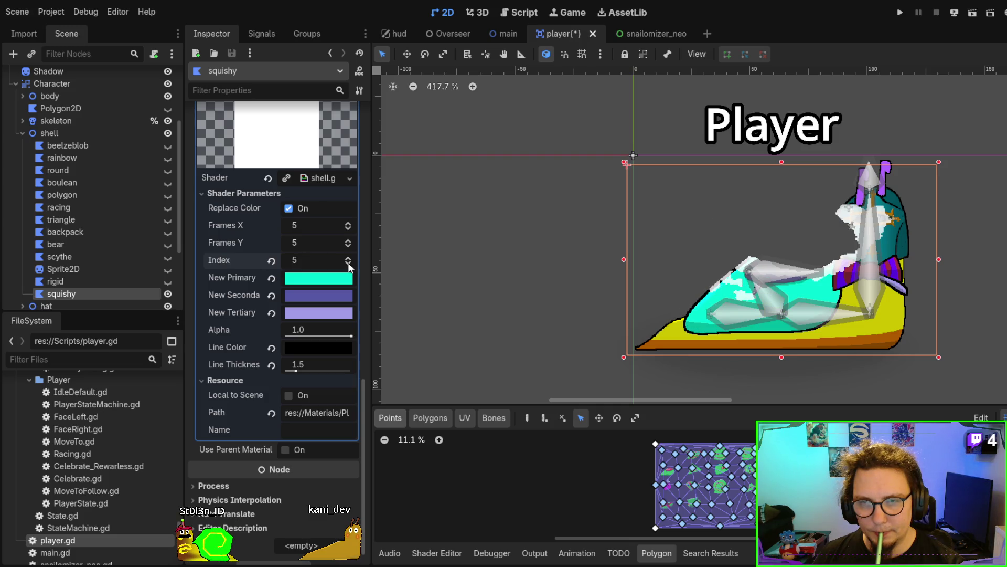
pyautogui.click(504, 35)
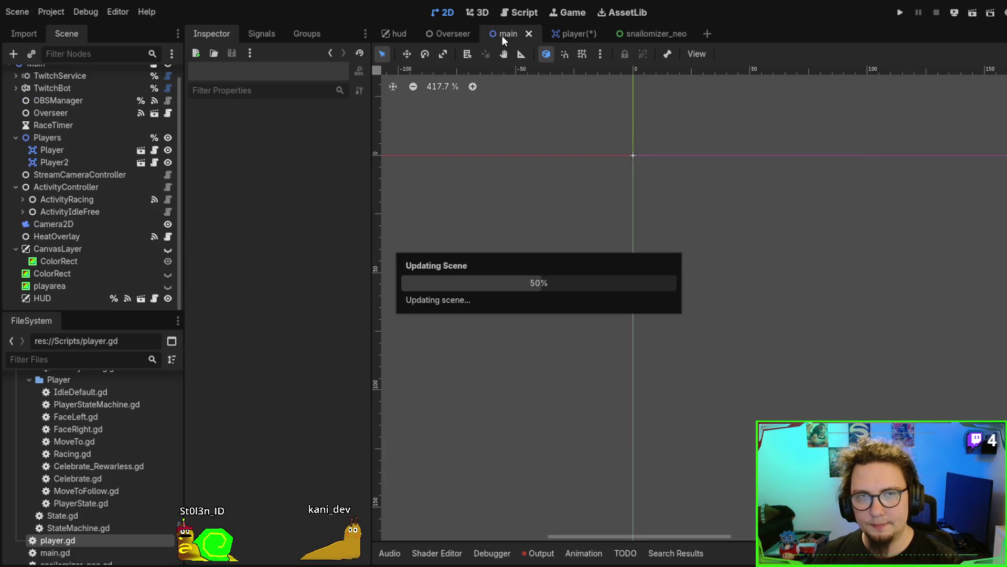
# Delete the Player2 and Player snails from the main scene's Players group and save.
pyautogui.moveTo(646, 355)
pyautogui.mouseDown()
pyautogui.moveTo(673, 317)
pyautogui.moveTo(632, 330)
pyautogui.moveTo(614, 313)
pyautogui.moveTo(624, 322)
pyautogui.moveTo(644, 312)
pyautogui.moveTo(640, 344)
pyautogui.moveTo(742, 317)
pyautogui.moveTo(716, 336)
pyautogui.moveTo(676, 325)
pyautogui.moveTo(691, 316)
pyautogui.moveTo(601, 378)
pyautogui.mouseUp()
pyautogui.scroll(-3, 599, 379)
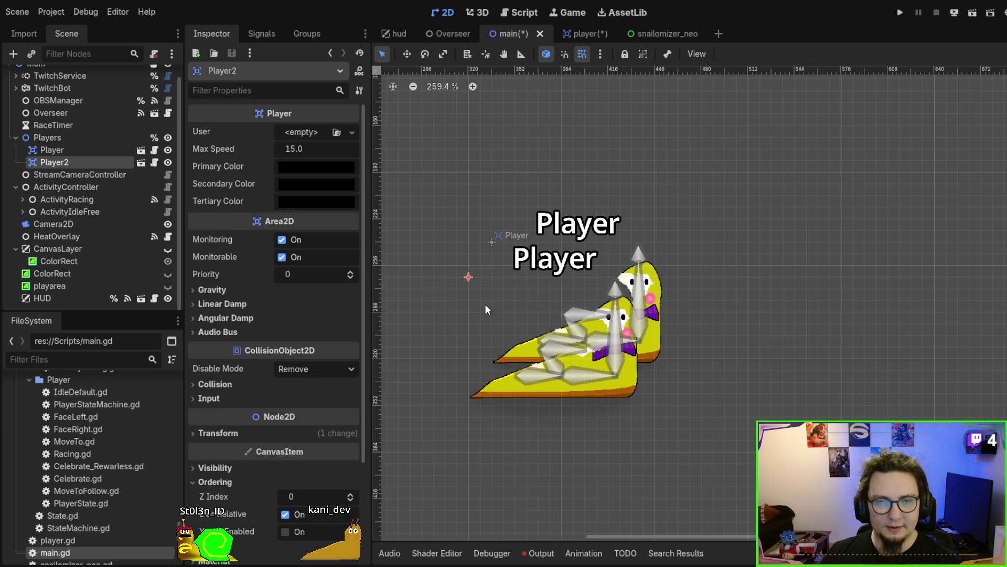
pyautogui.press('Delete')
pyautogui.press('Delete')
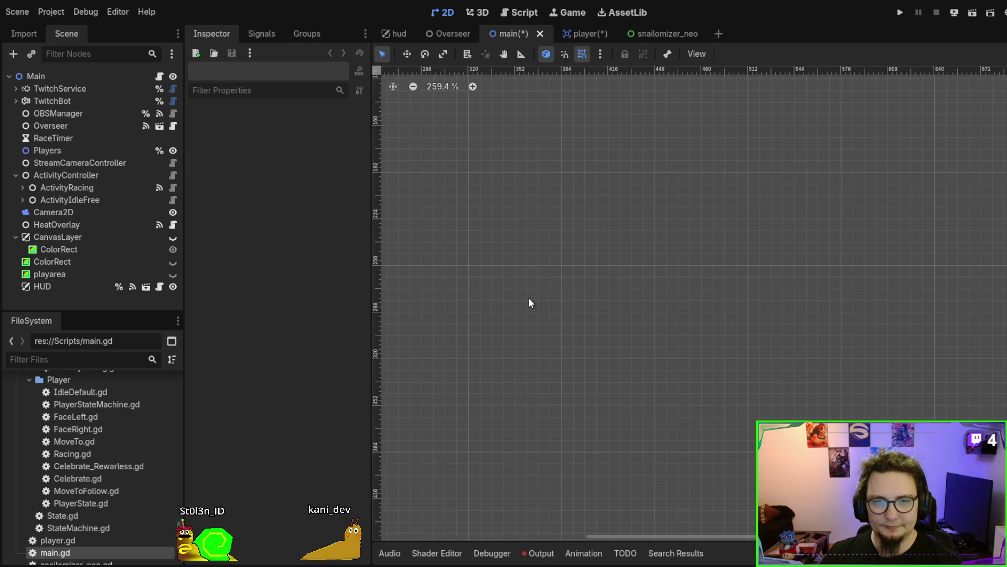
pyautogui.hotkey('ctrl', 's')
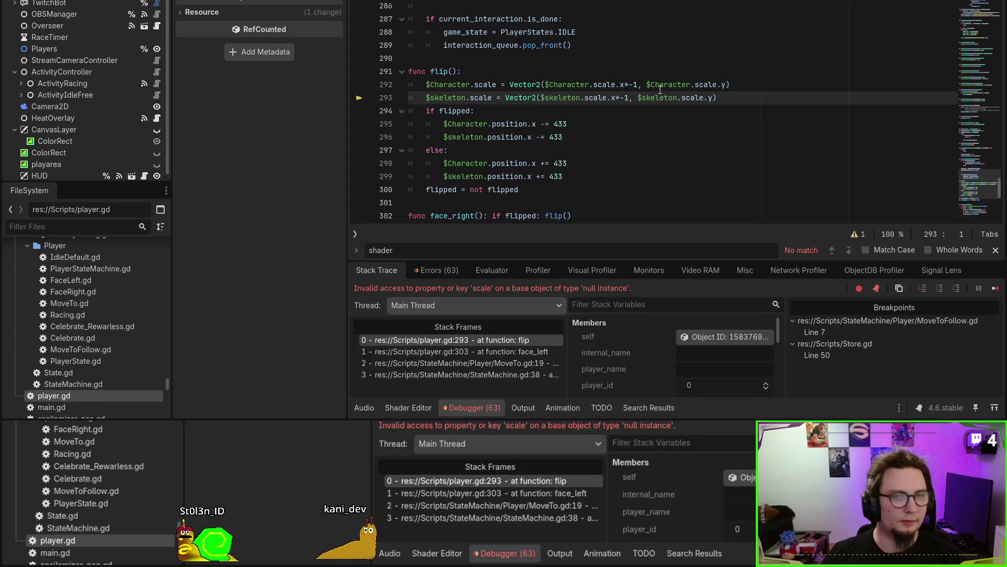
# Inspect flip() at line 293, stop the game, and comment out the $skeleton scale line.
pyautogui.click(714, 84)
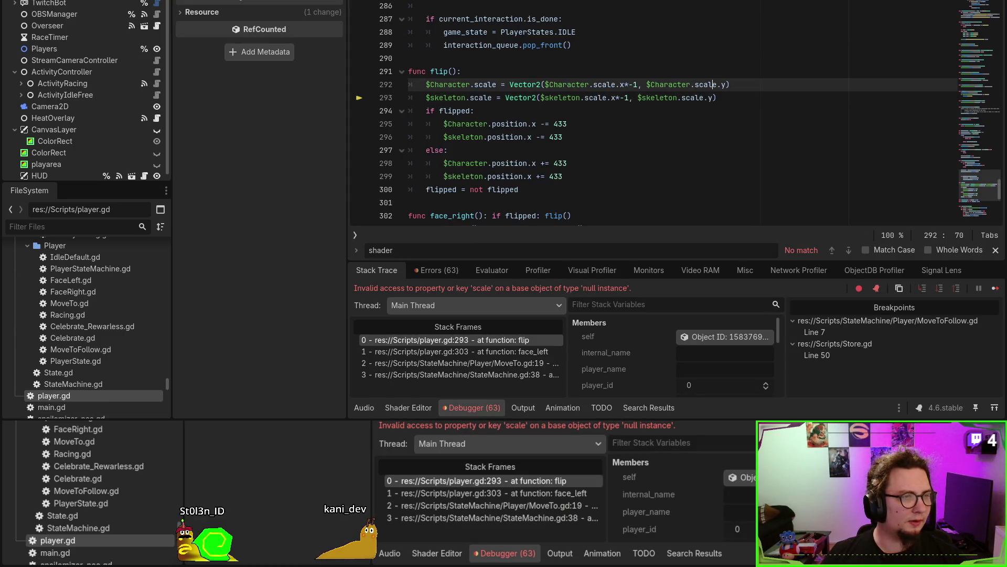
pyautogui.press('F8')
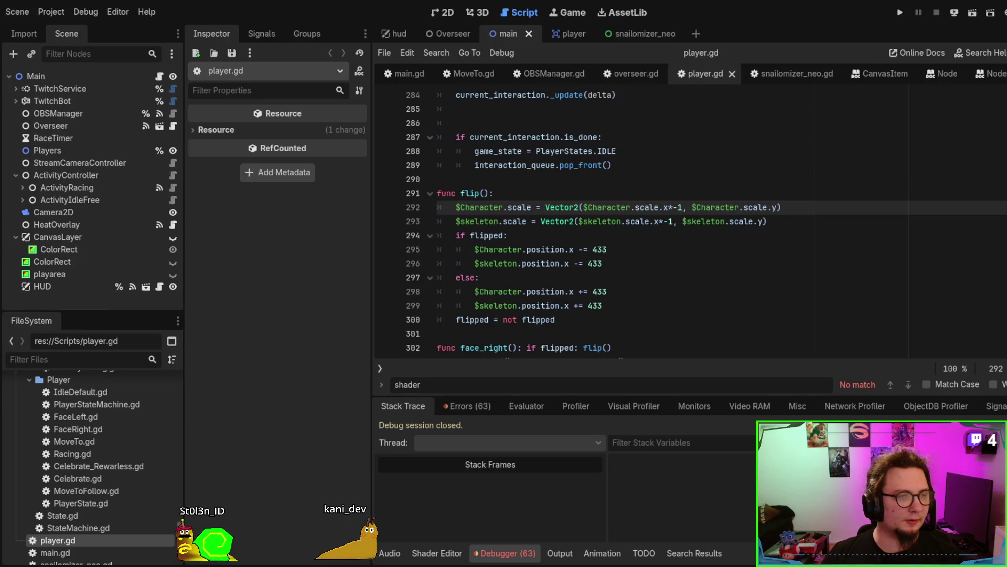
pyautogui.click(729, 233)
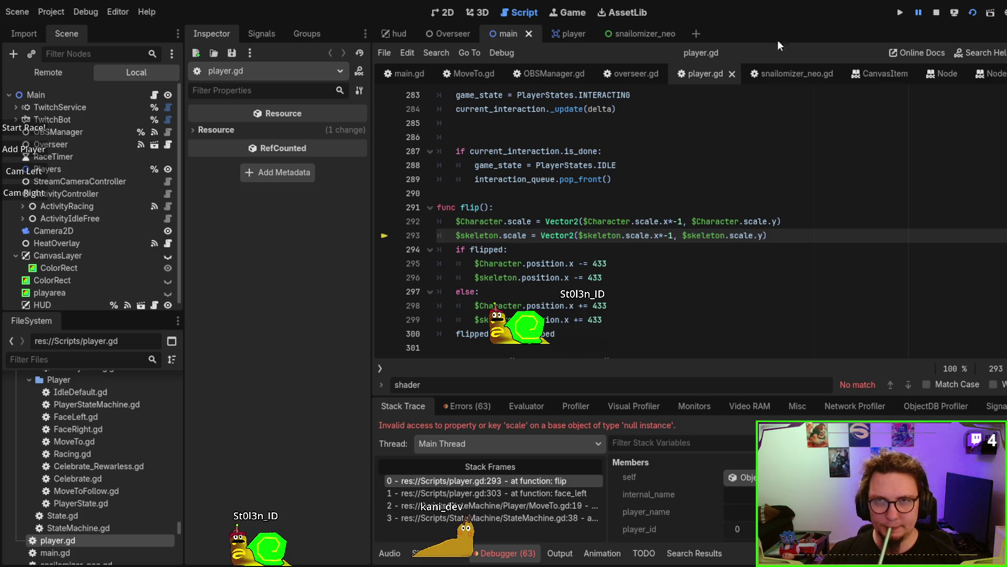
pyautogui.click(937, 12)
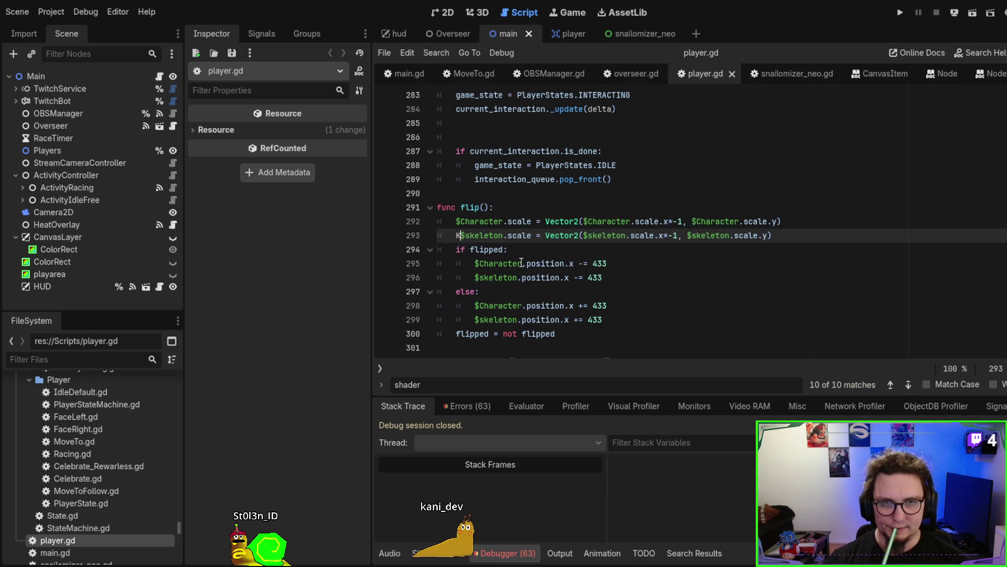
pyautogui.hotkey('ctrl', 'k')
# Comment out both $skeleton.position lines in flip(), then run and stop the game to test.
pyautogui.press('Down')
pyautogui.press('Down')
pyautogui.press('Down')
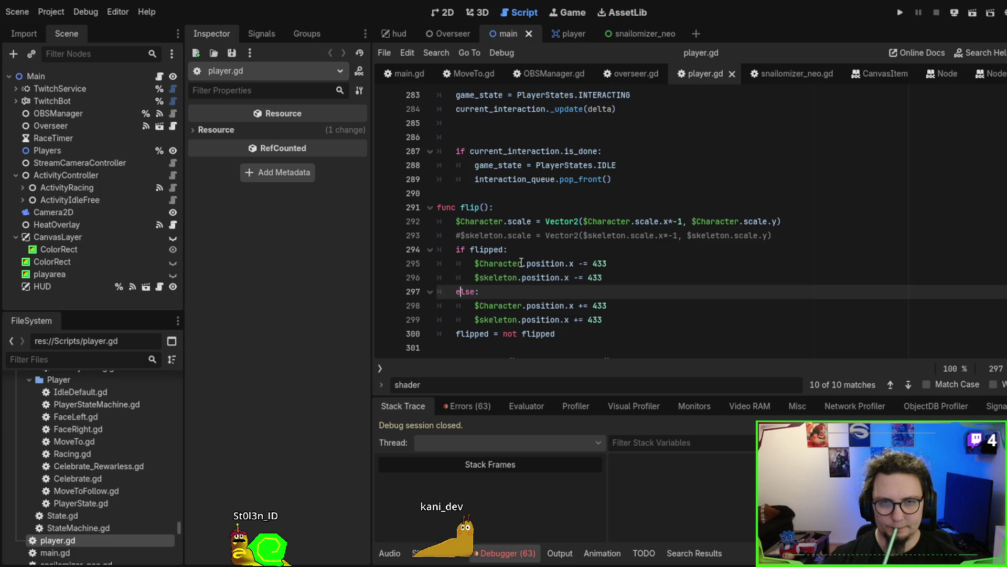
pyautogui.hotkey('ctrl', 'k')
pyautogui.press('Down')
pyautogui.press('Down')
pyautogui.press('Down')
pyautogui.hotkey('ctrl', 'k')
pyautogui.press('F5')
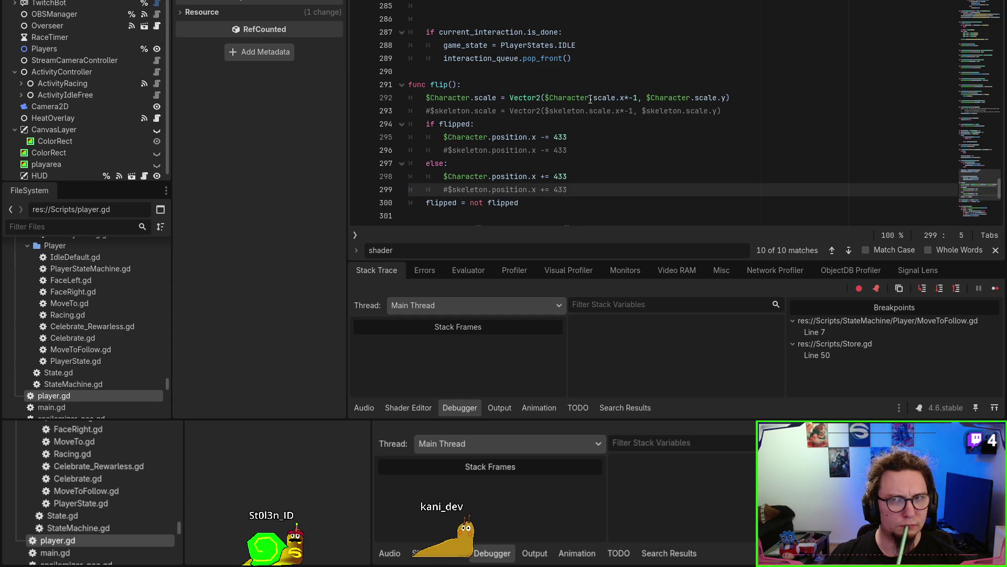
pyautogui.click(590, 99)
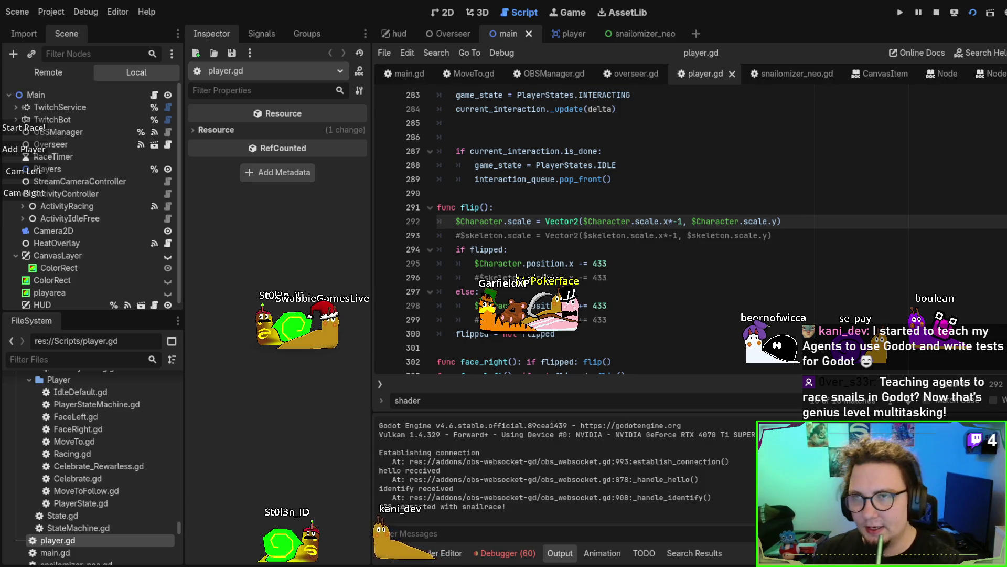
pyautogui.press('F8')
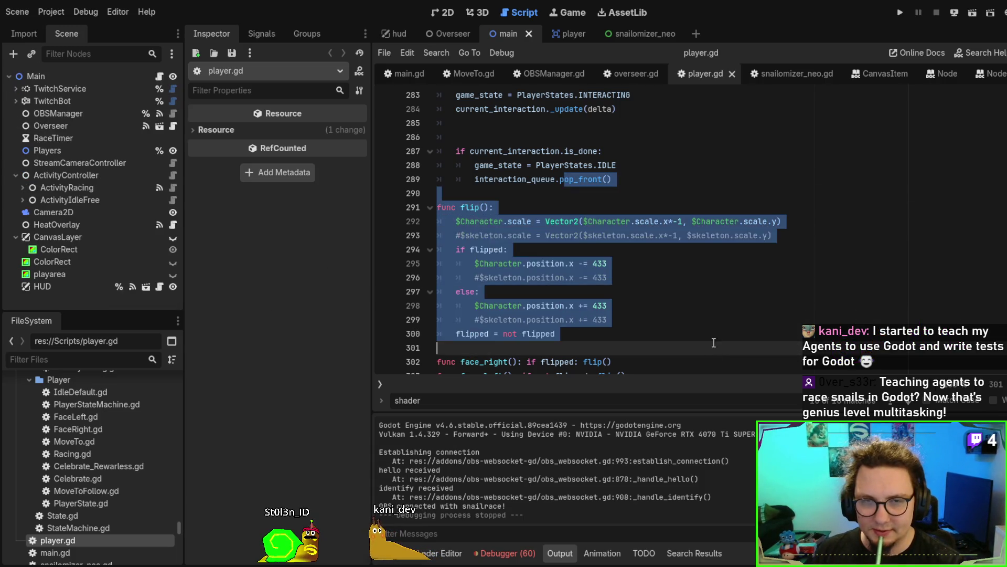
# Scroll player.gd up to the player_name and player_id properties at the top.
pyautogui.click(726, 300)
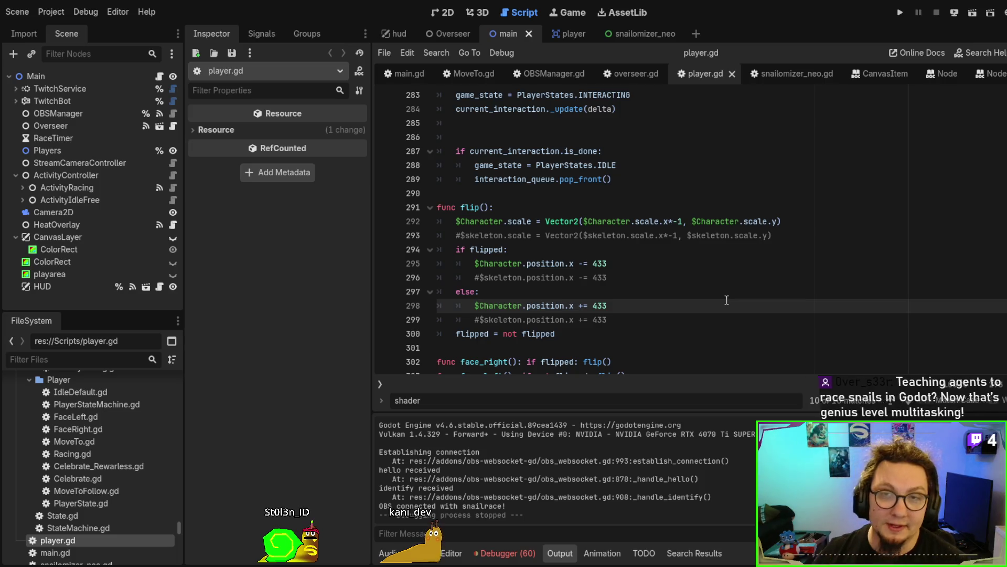
pyautogui.scroll(3, 723, 244)
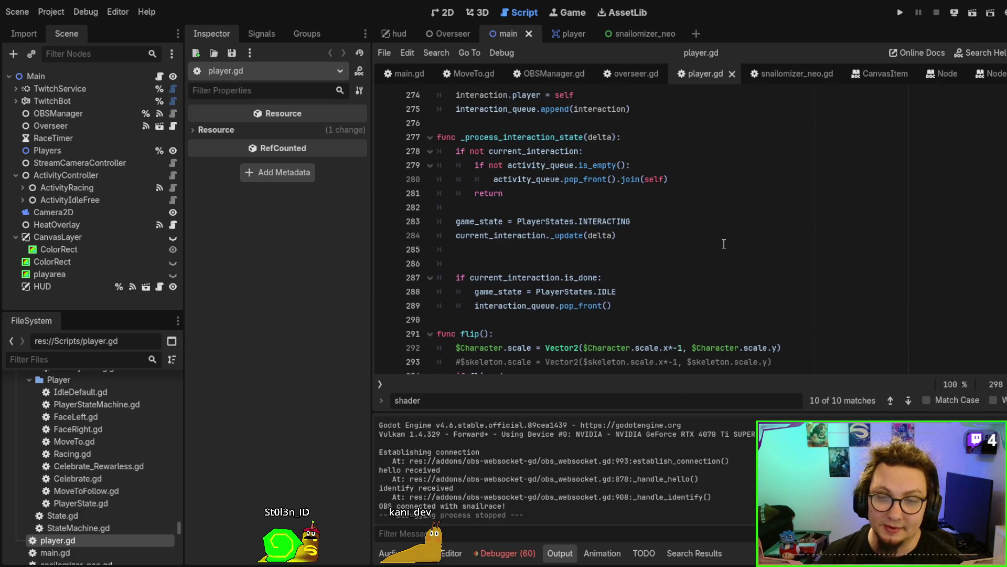
pyautogui.scroll(2, 724, 243)
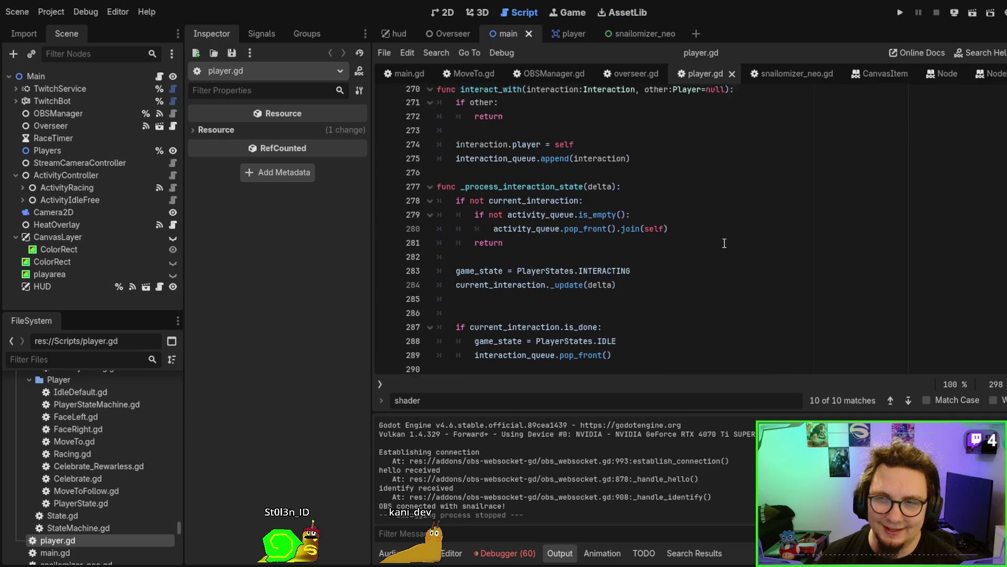
pyautogui.scroll(20, 724, 244)
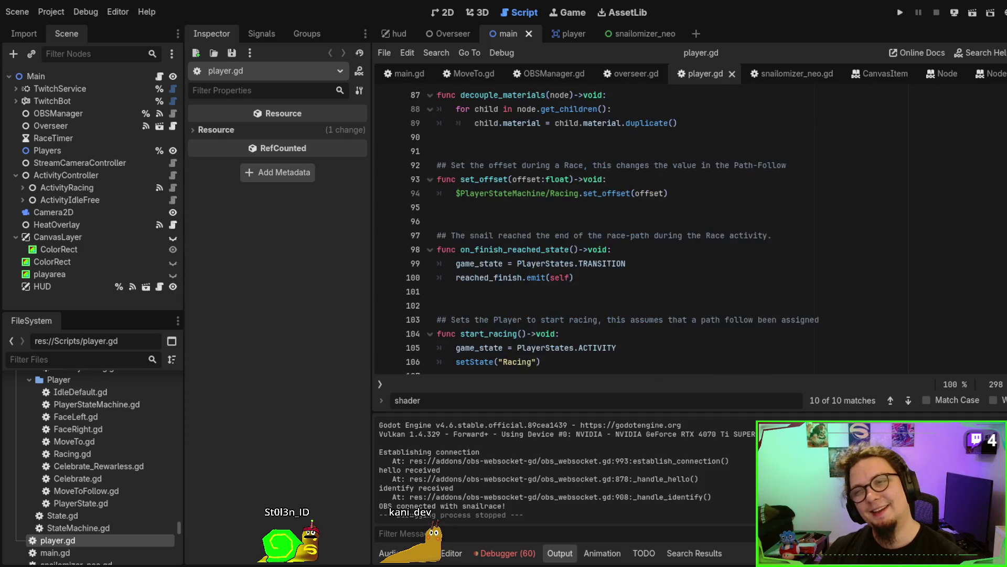
pyautogui.scroll(4, 709, 232)
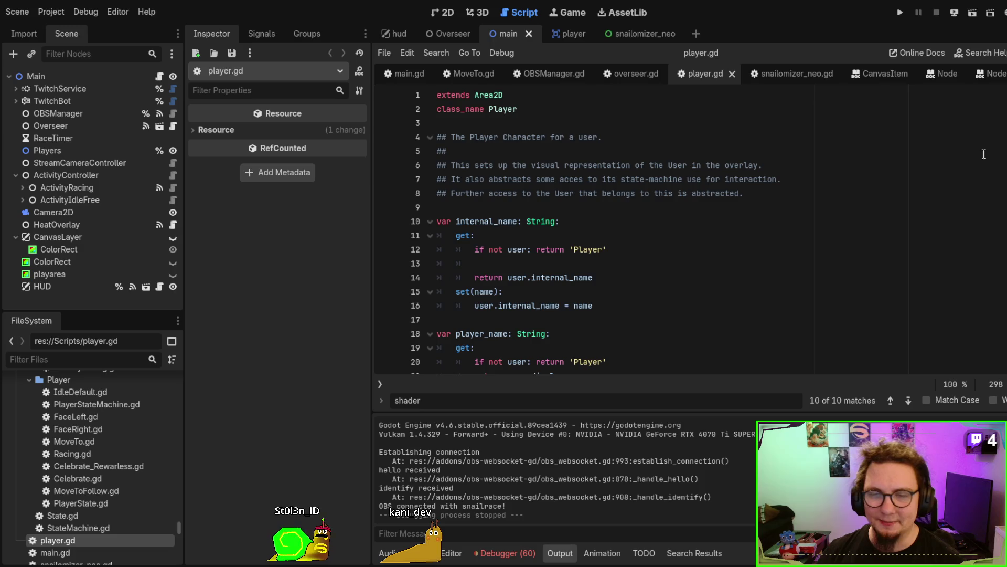
pyautogui.scroll(-4, 709, 231)
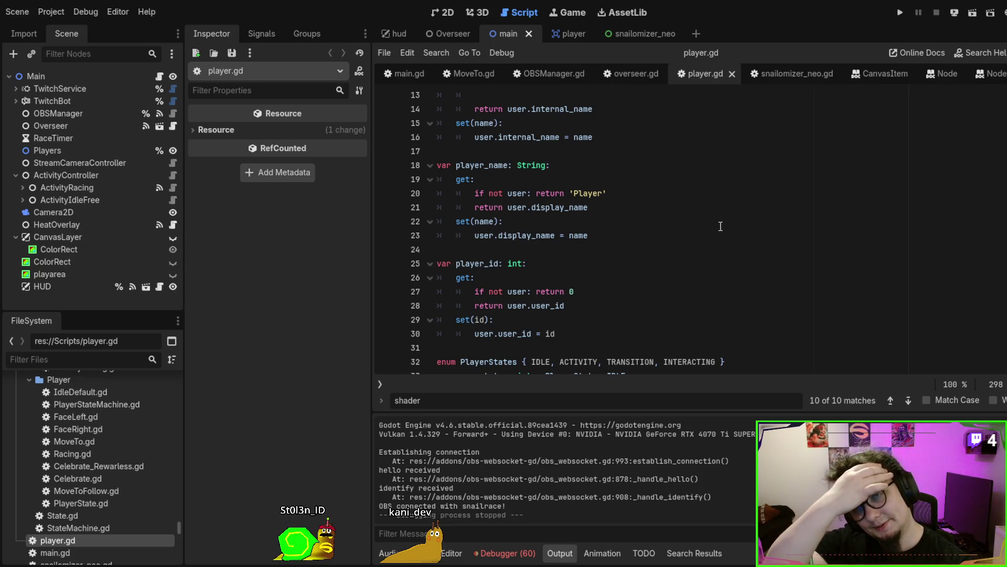
# Review main.gd's _process z-index loop and the shell node's properties in the player scene.
pyautogui.click(562, 36)
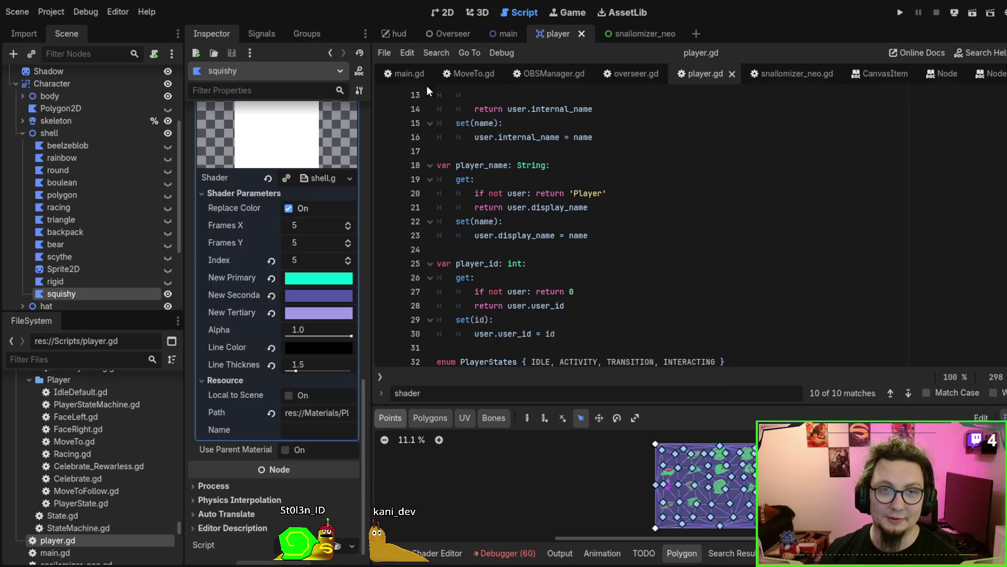
pyautogui.click(405, 73)
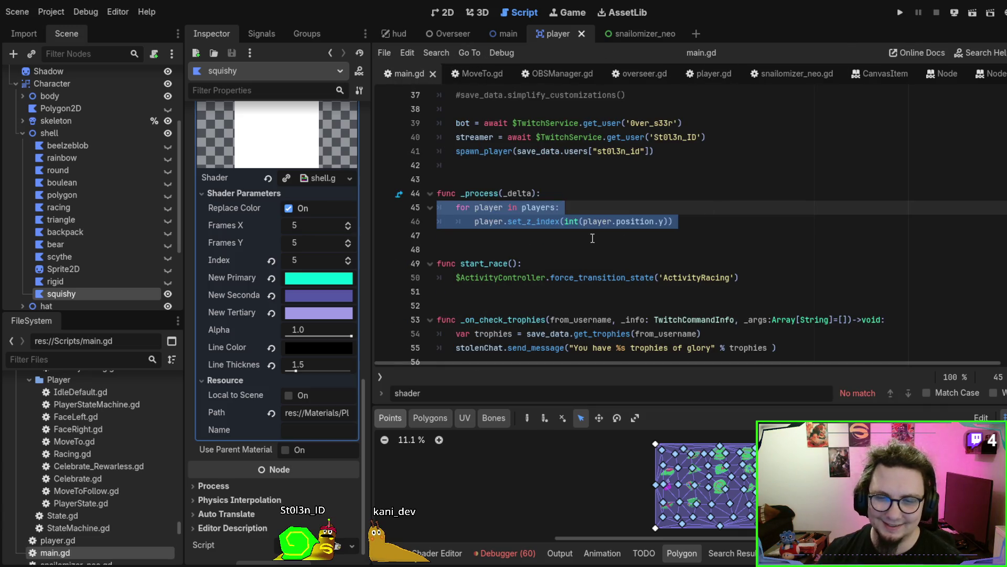
pyautogui.click(20, 133)
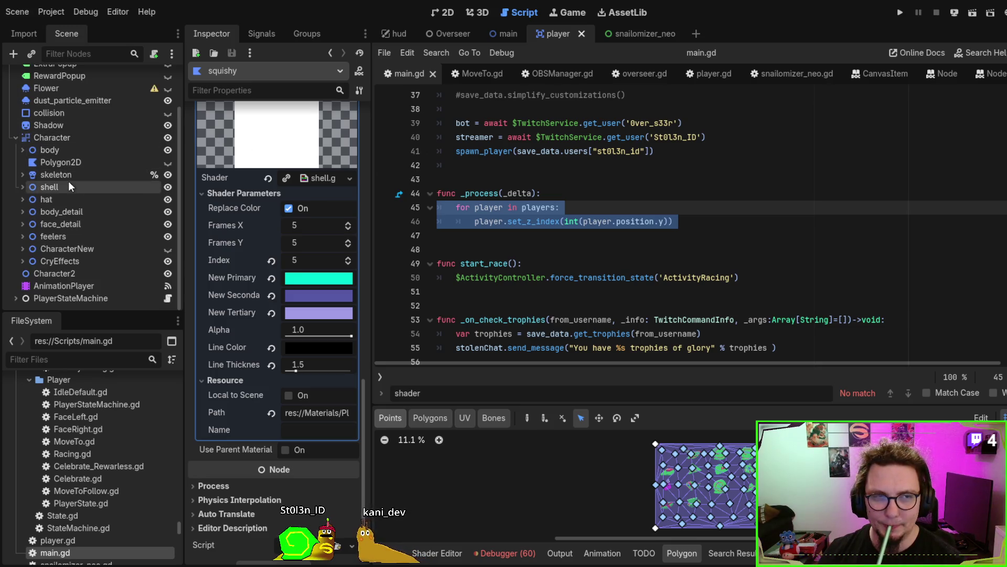
pyautogui.click(69, 185)
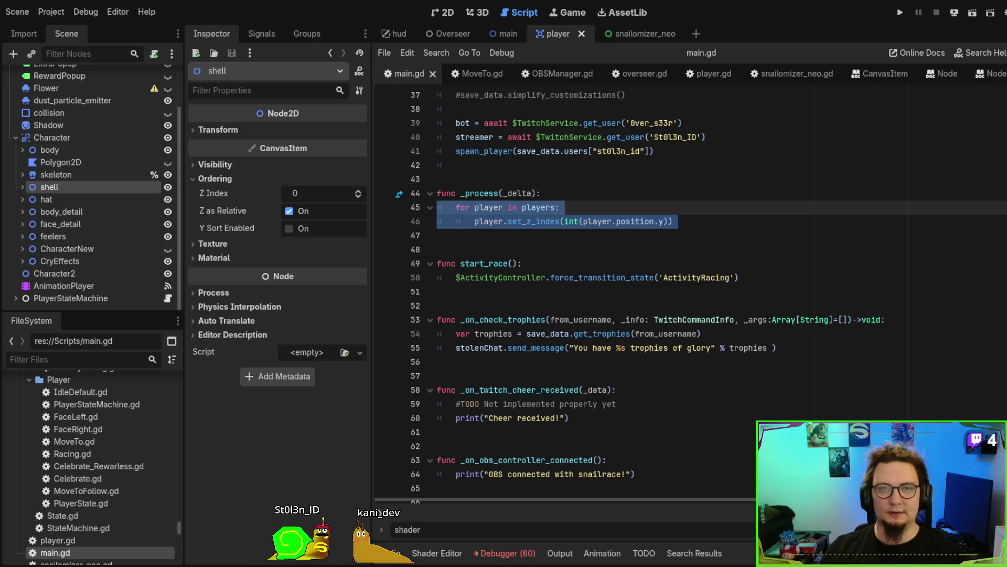
pyautogui.click(506, 35)
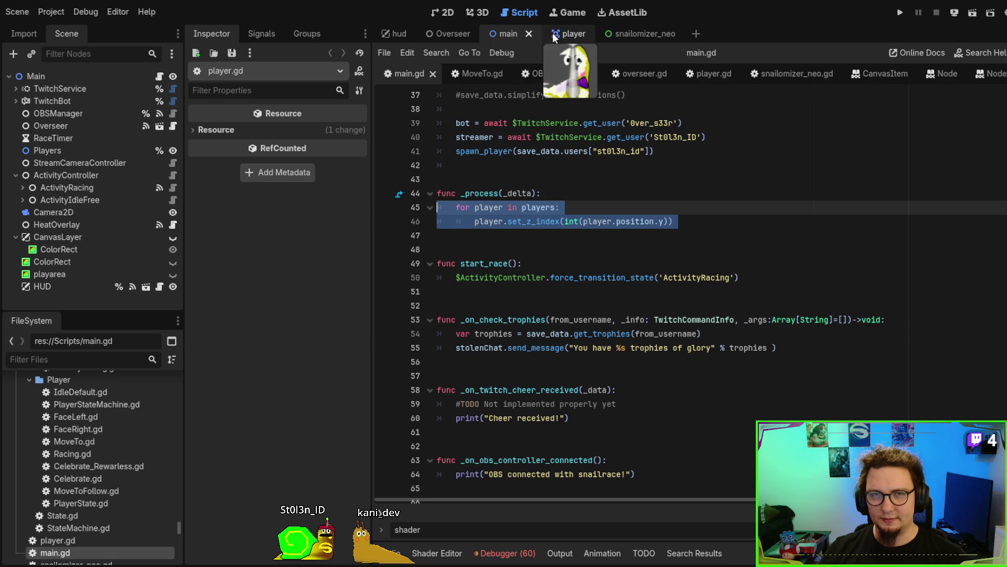
# Switch between the player and main scenes and review main.gd.
pyautogui.click(552, 33)
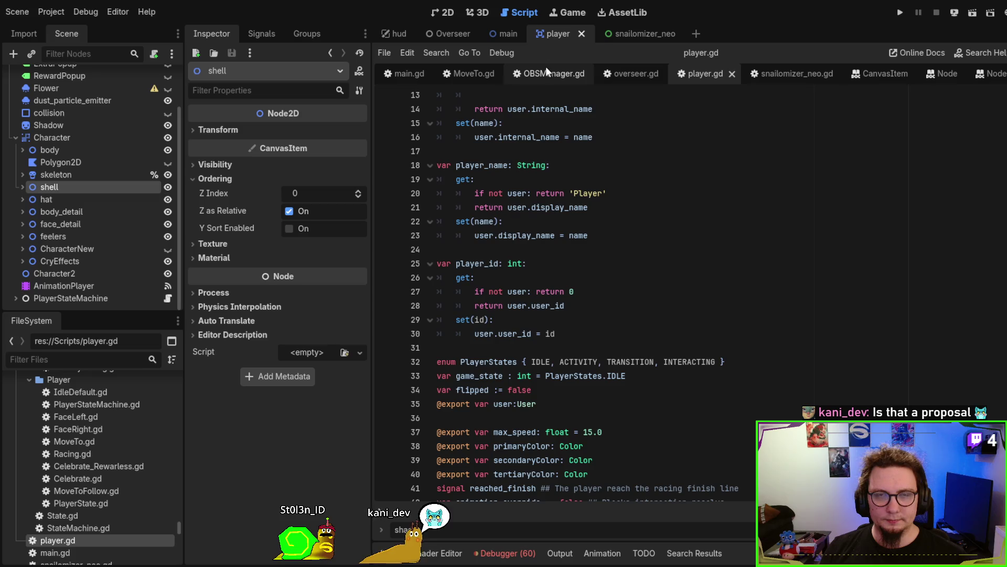
pyautogui.click(505, 33)
pyautogui.scroll(12, 691, 195)
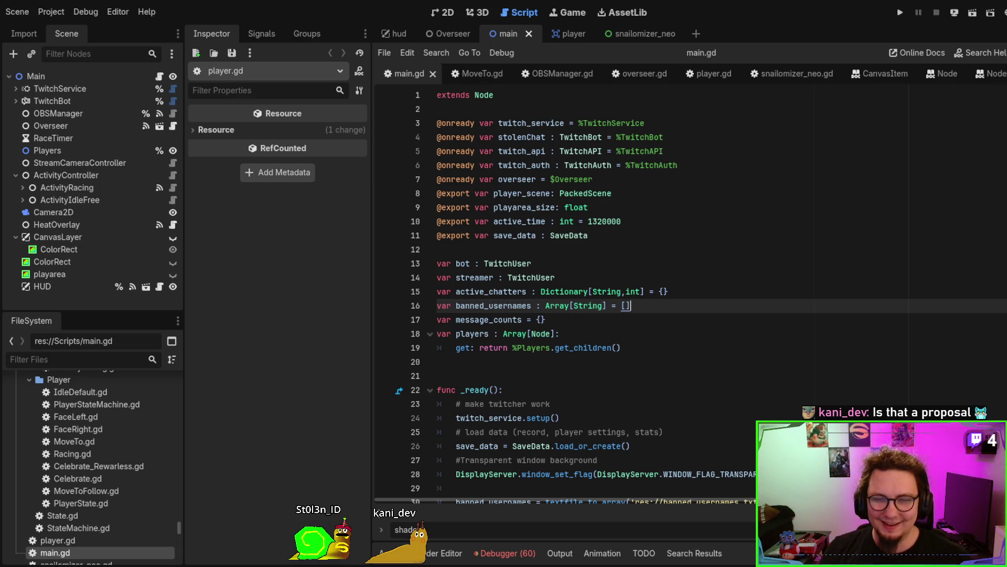
pyautogui.click(885, 378)
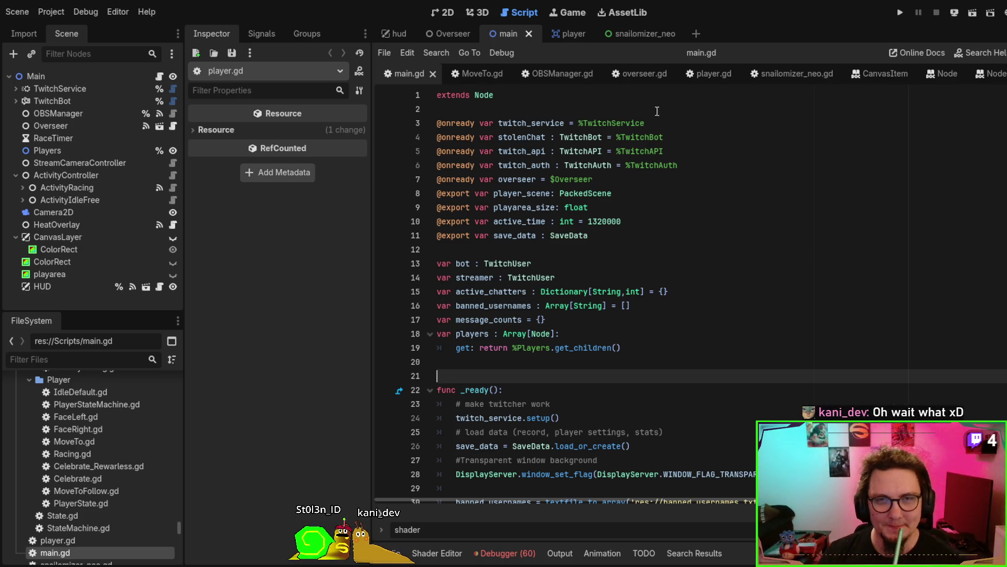
# Review MoveTo.gd, selecting its commented-out Exit function.
pyautogui.click(487, 74)
pyautogui.scroll(-4, 669, 309)
pyautogui.scroll(4, 670, 309)
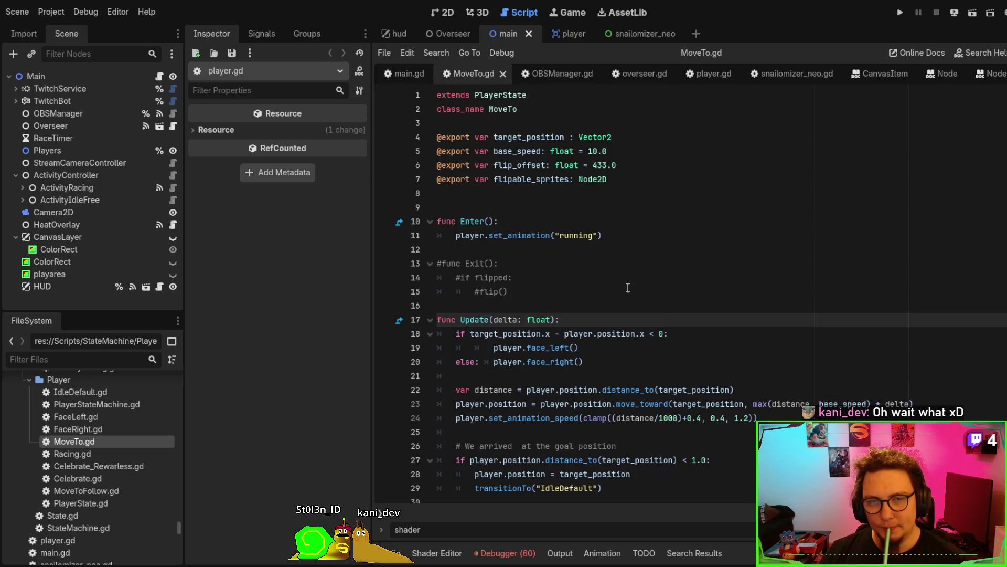
pyautogui.click(514, 286)
pyautogui.moveTo(513, 286); pyautogui.dragTo(500, 264)
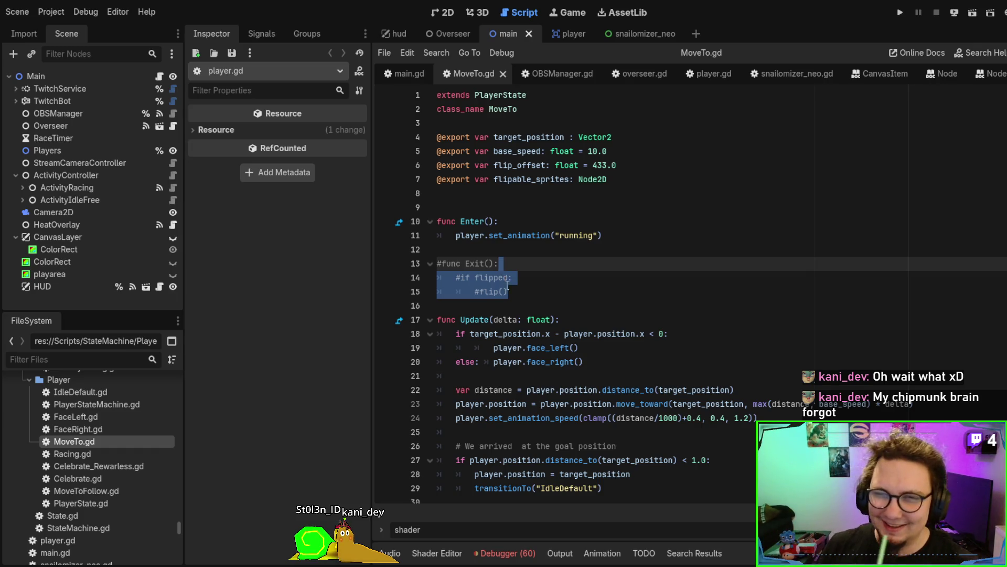
# Browse overseer.gd, player.gd and snailomizer_neo.gd, ending on OBSManager.gd's show_race code.
pyautogui.click(562, 80)
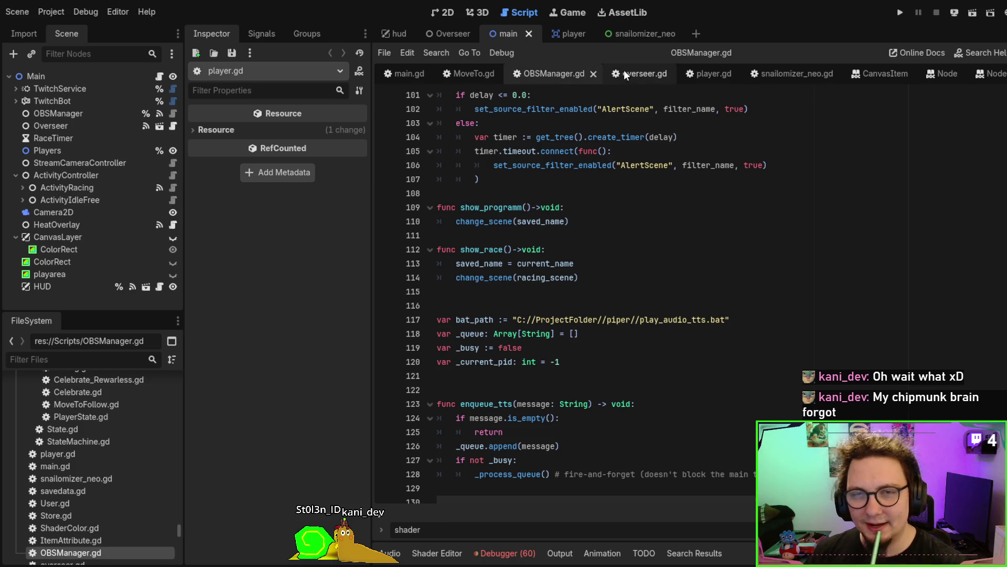
pyautogui.click(625, 71)
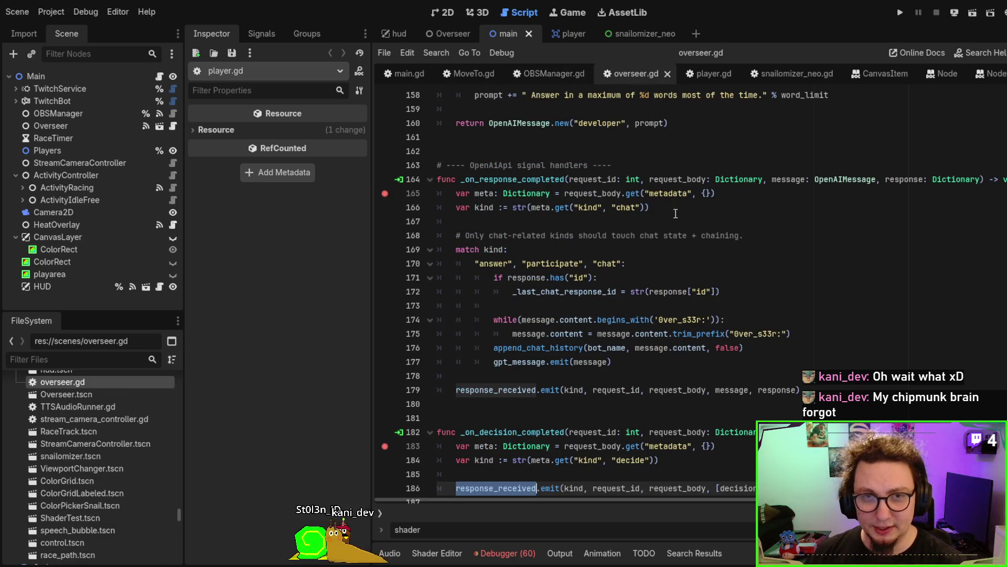
pyautogui.scroll(15, 675, 214)
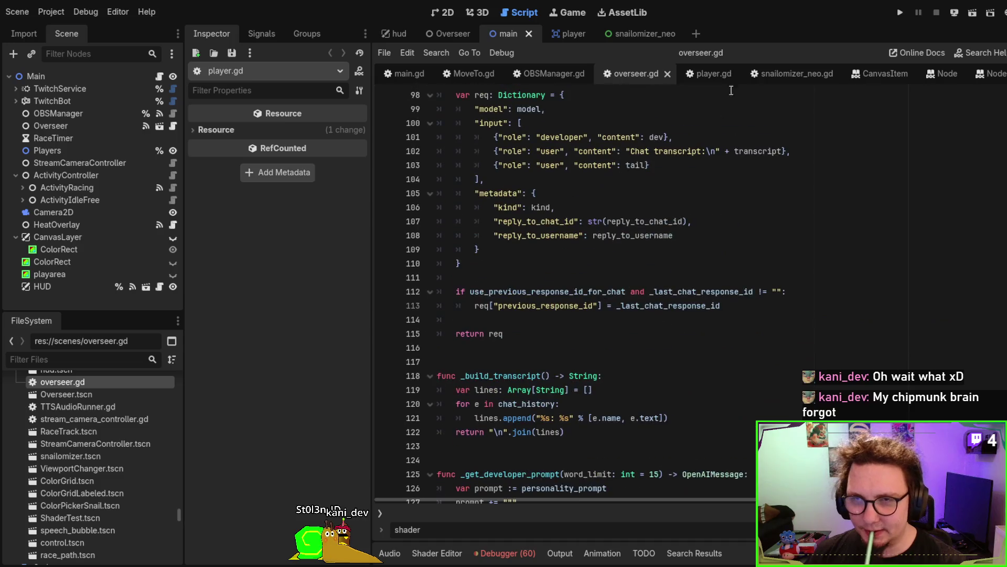
pyautogui.click(710, 73)
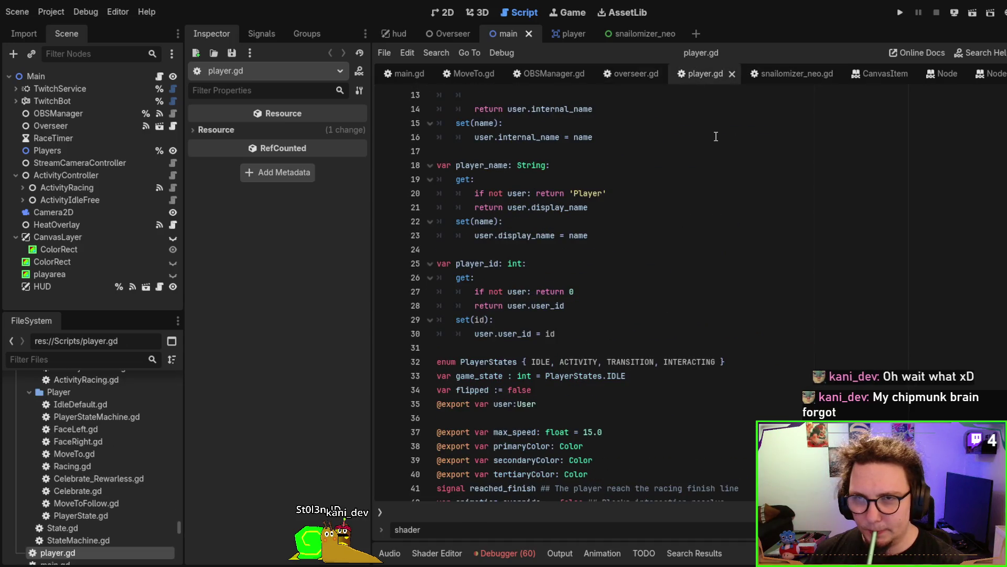
pyautogui.click(782, 77)
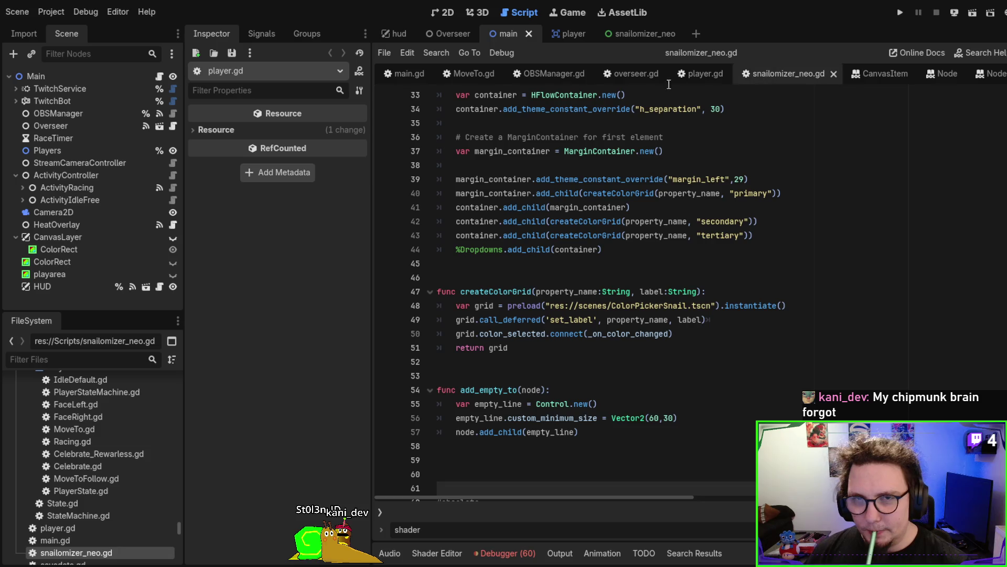
pyautogui.click(551, 74)
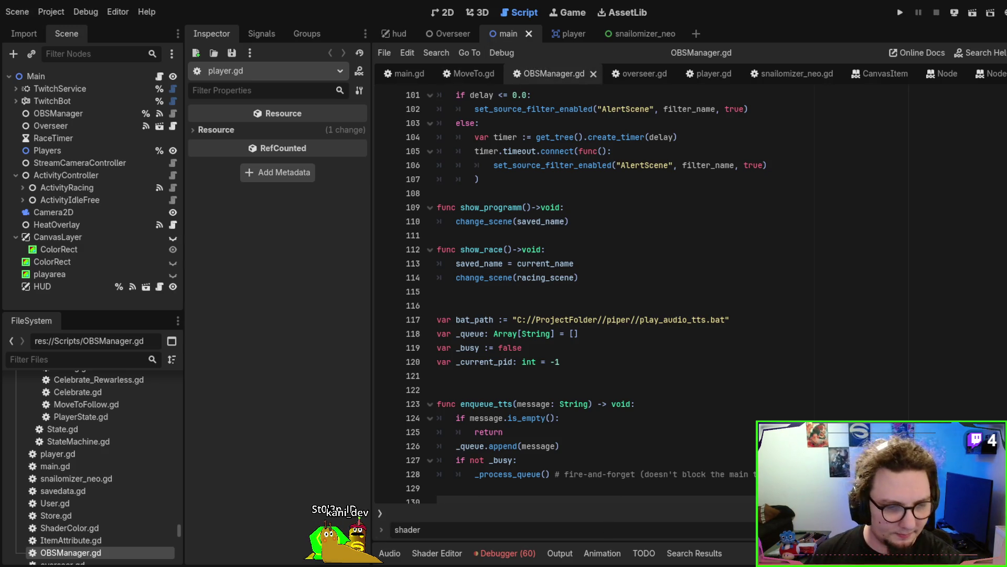
pyautogui.hotkey('alt', 'Tab')
# Inspect the first snail's group, Body and red shell curve layers in the Layers panel.
pyautogui.scroll(5, 463, 407)
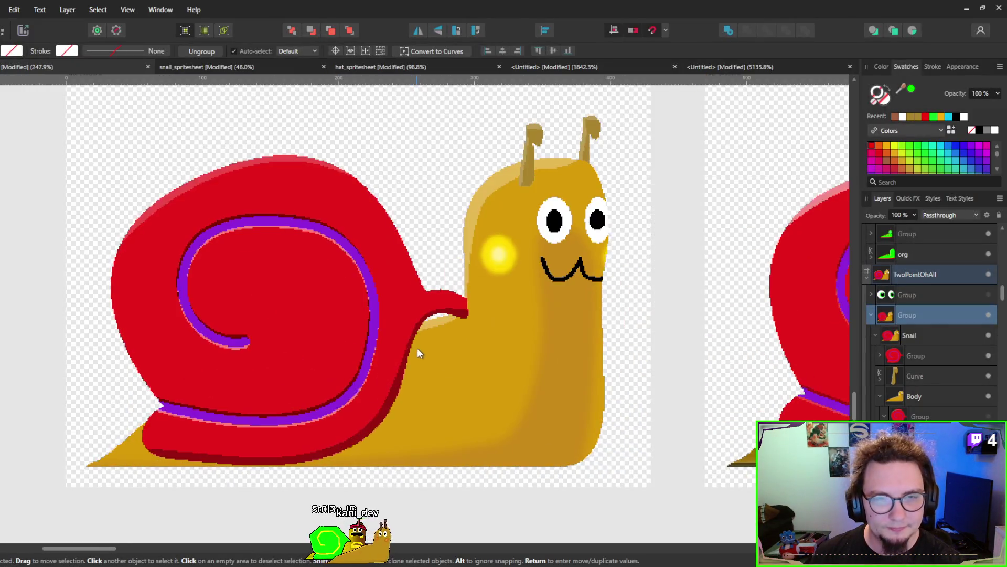
pyautogui.scroll(-6, 416, 348)
pyautogui.scroll(1, 374, 310)
pyautogui.click(374, 311)
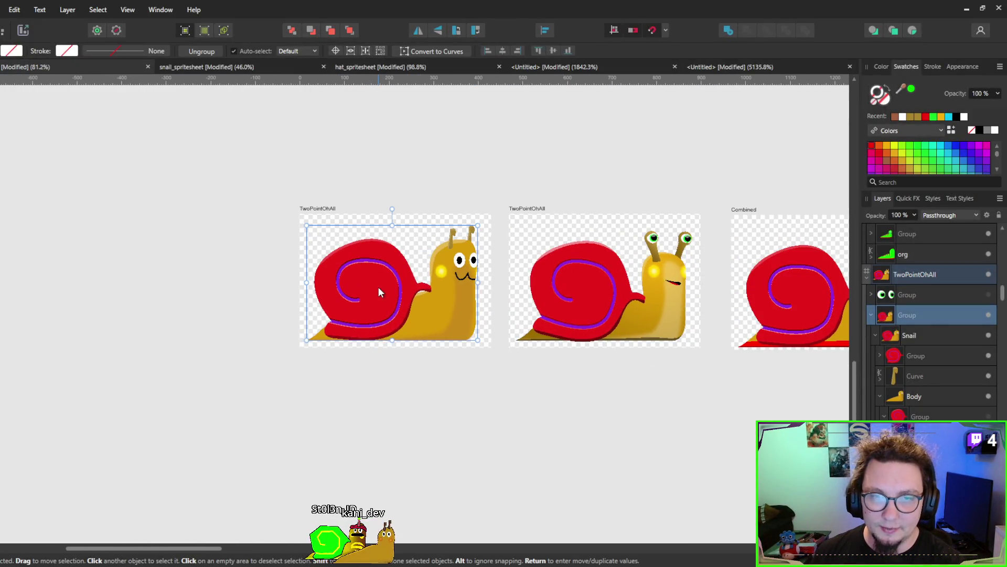
pyautogui.click(913, 414)
pyautogui.scroll(-3, 908, 411)
pyautogui.click(905, 376)
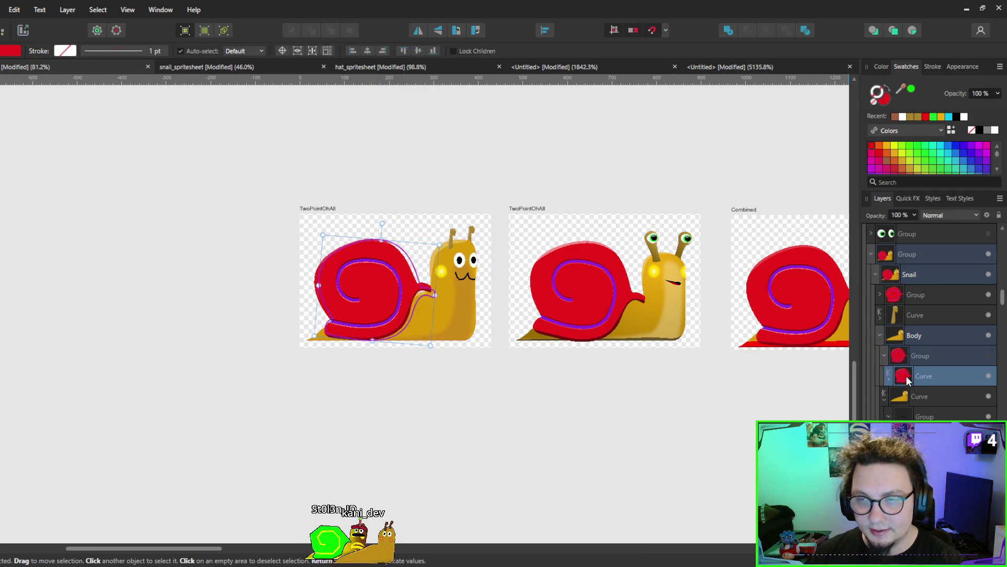
pyautogui.scroll(-3, 910, 359)
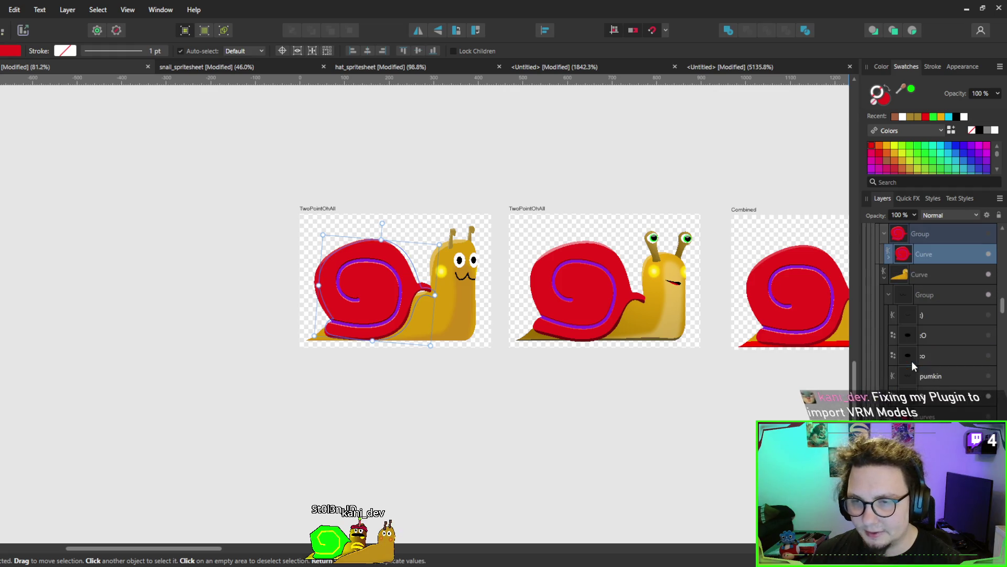
pyautogui.scroll(-3, 923, 367)
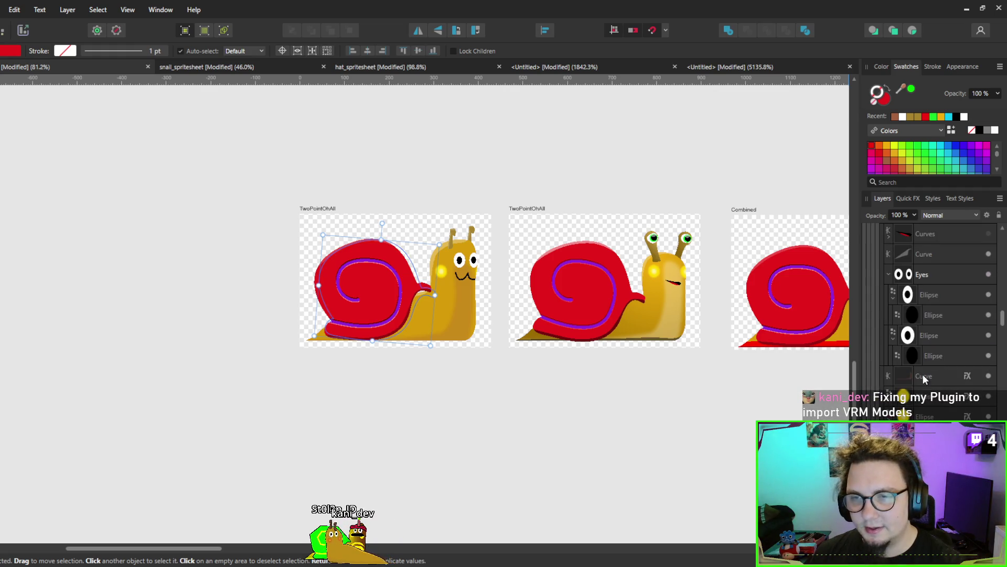
pyautogui.hscroll(3, 576, 317)
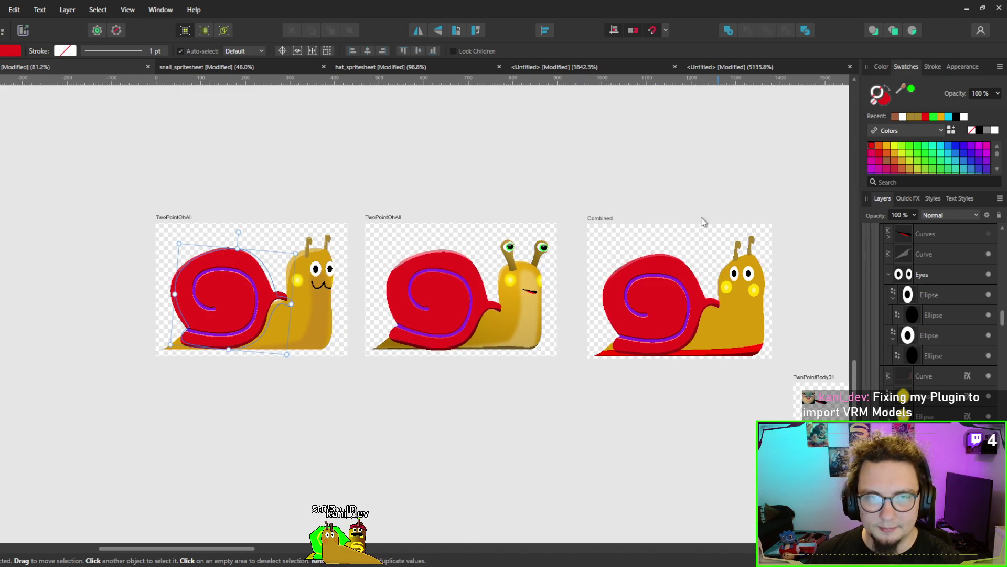
pyautogui.click(567, 432)
pyautogui.click(310, 273)
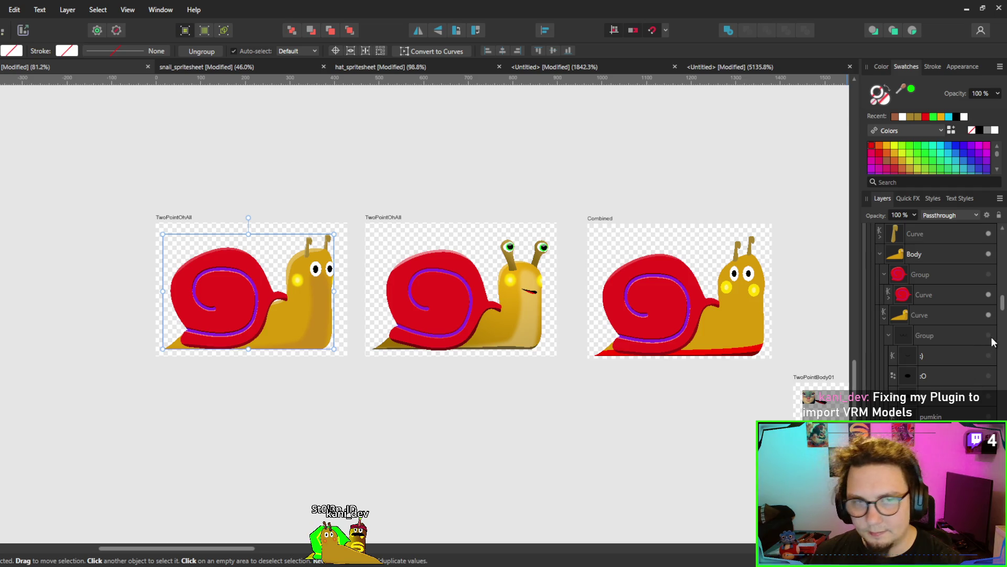
pyautogui.click(522, 409)
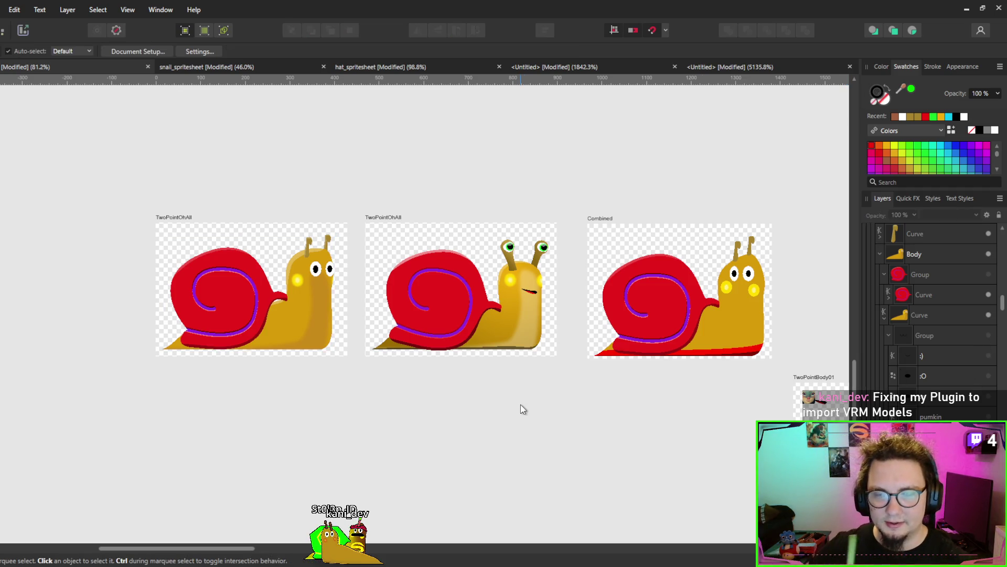
# Inspect the middle TwoPointOhAll and Combined snails, then clear the selection.
pyautogui.click(531, 295)
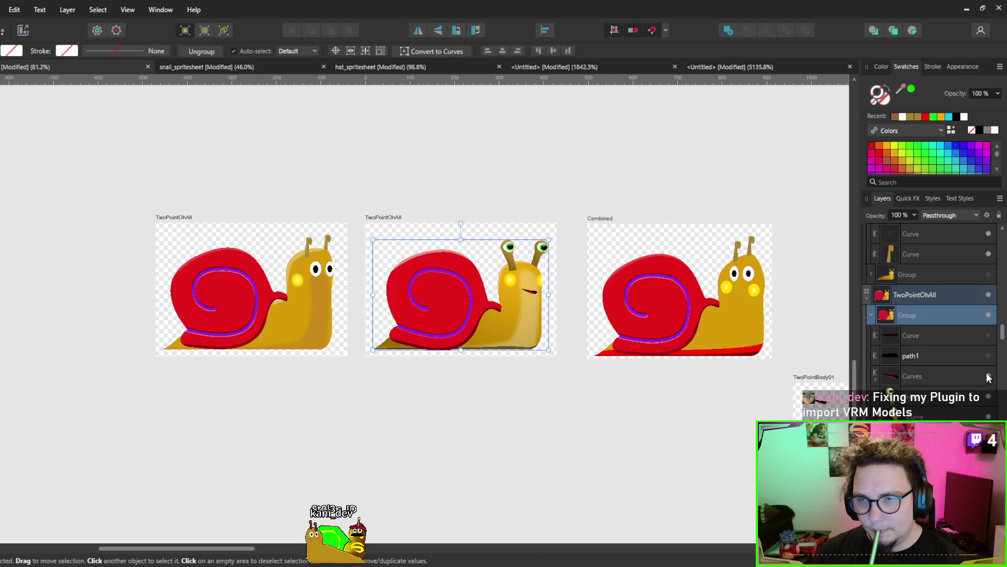
pyautogui.click(591, 442)
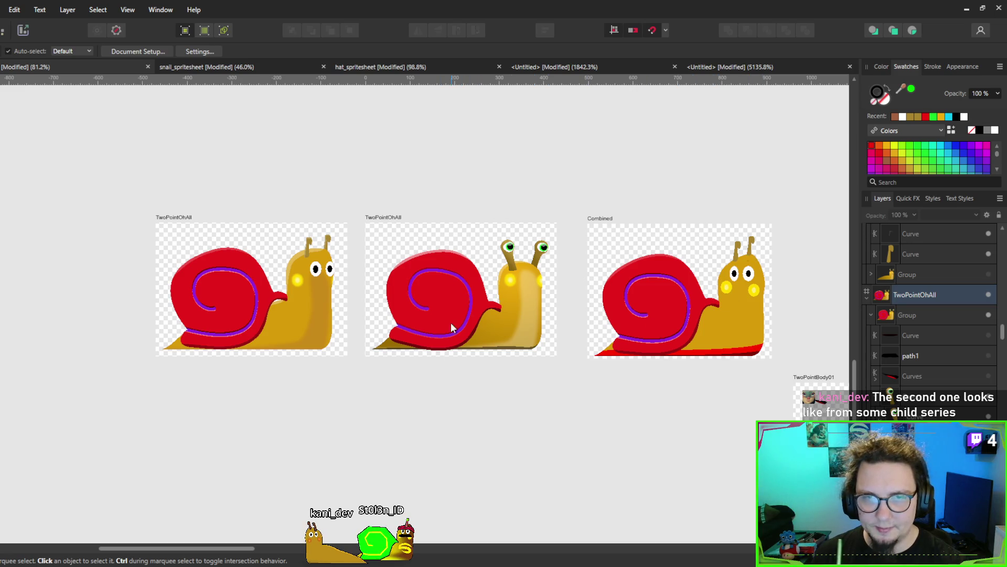
pyautogui.scroll(3, 501, 279)
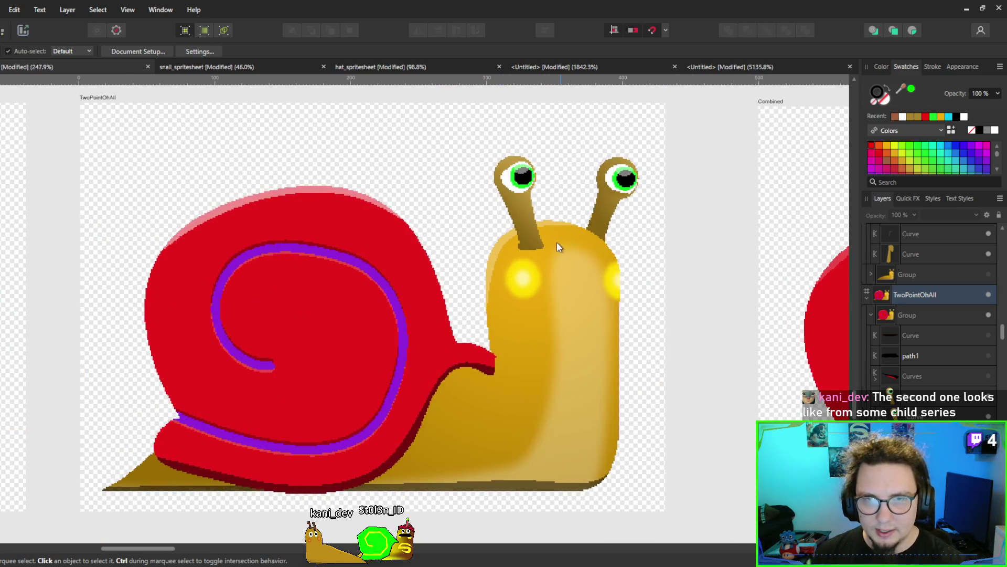
pyautogui.hscroll(2, 556, 241)
pyautogui.click(535, 179)
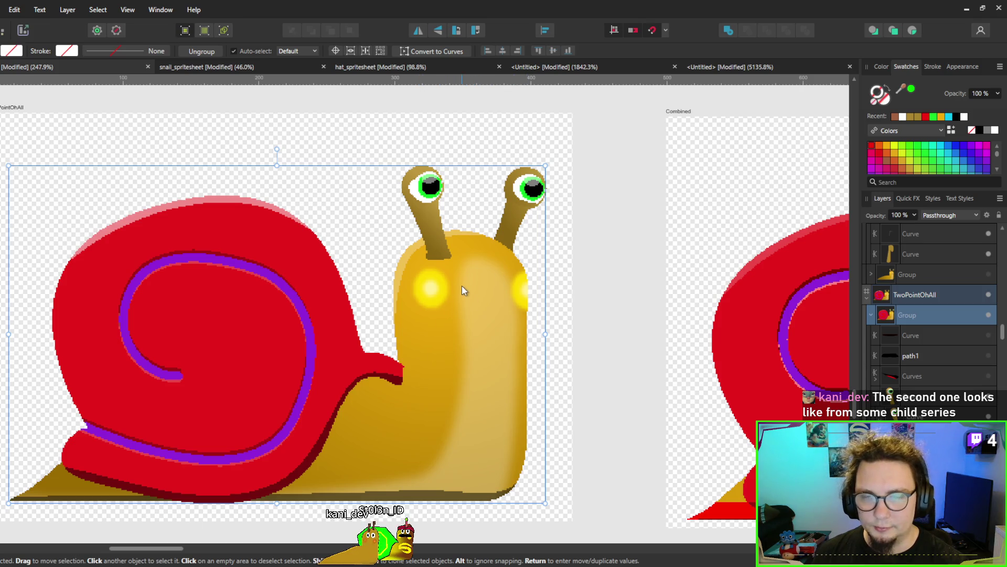
pyautogui.scroll(-3, 461, 286)
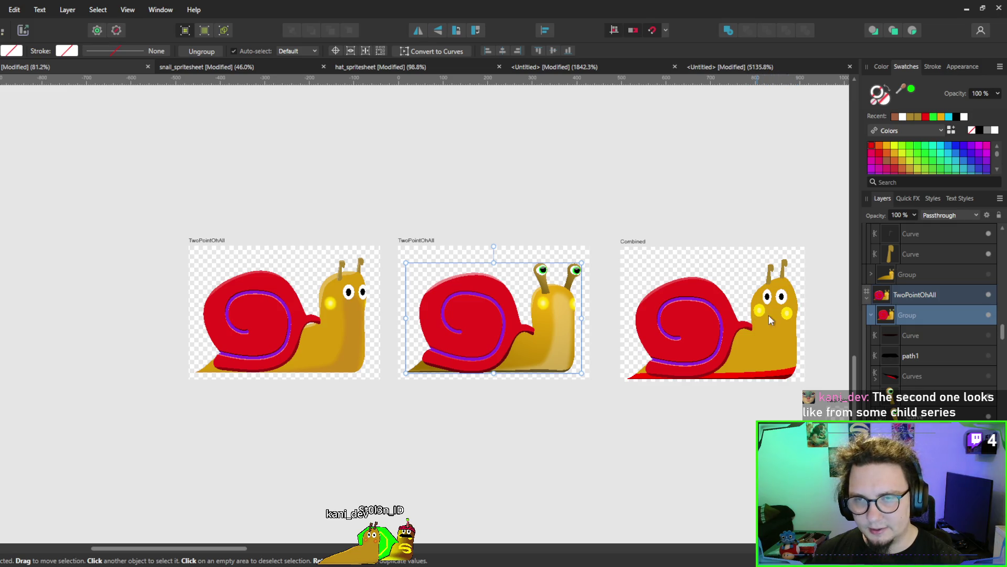
pyautogui.click(767, 287)
pyautogui.click(703, 212)
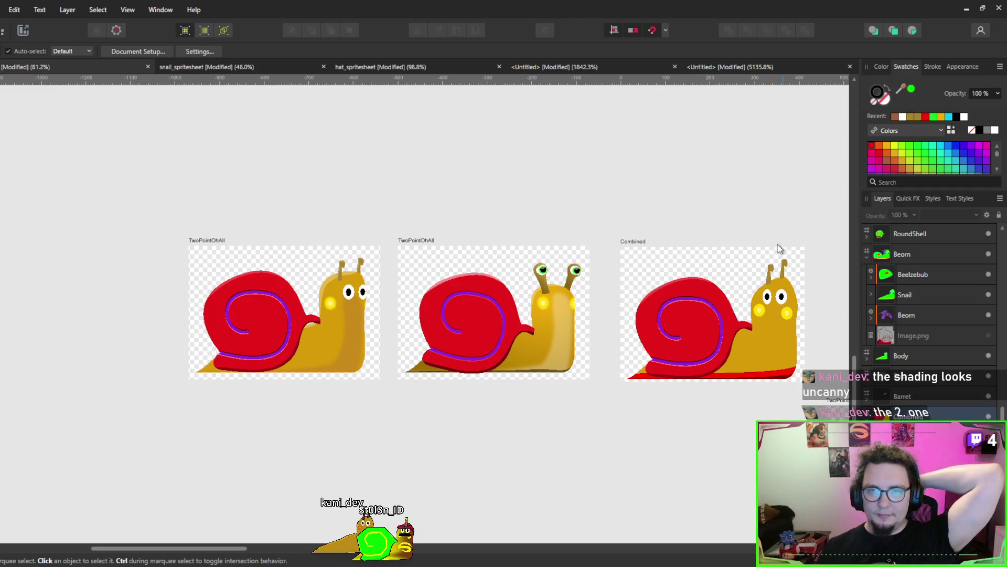
pyautogui.scroll(-5, 697, 222)
pyautogui.scroll(8, 425, 354)
pyautogui.scroll(-5, 463, 387)
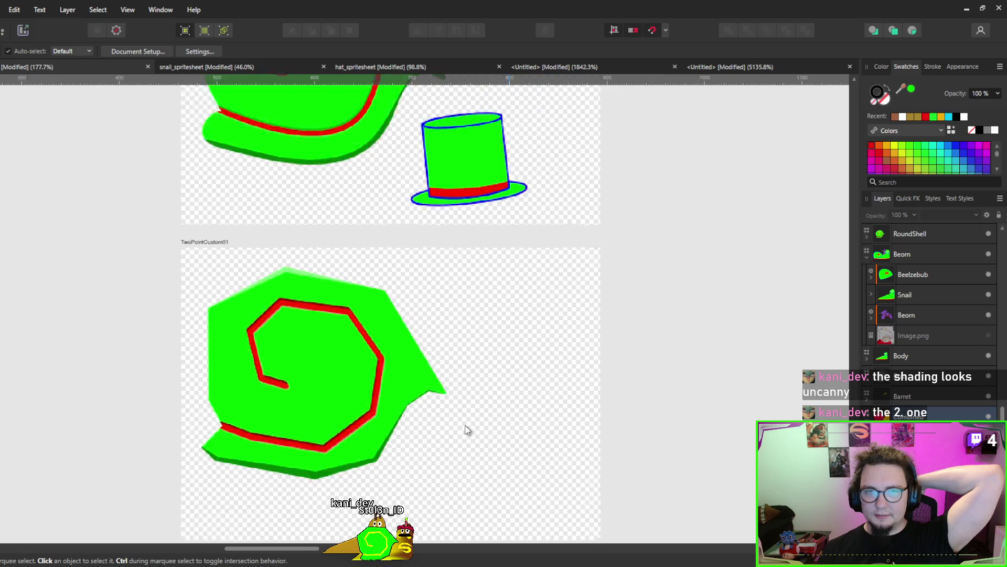
pyautogui.scroll(3, 460, 279)
pyautogui.hscroll(-5, 558, 305)
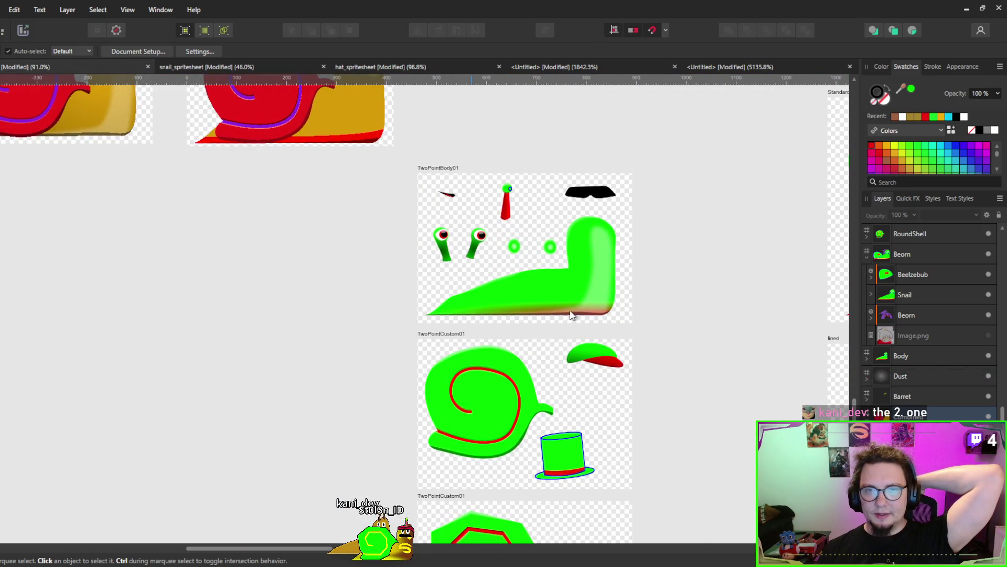
pyautogui.hscroll(-5, 434, 195)
pyautogui.scroll(3, 367, 210)
pyautogui.scroll(1, 242, 246)
pyautogui.scroll(-3, 472, 267)
pyautogui.hscroll(5, 593, 279)
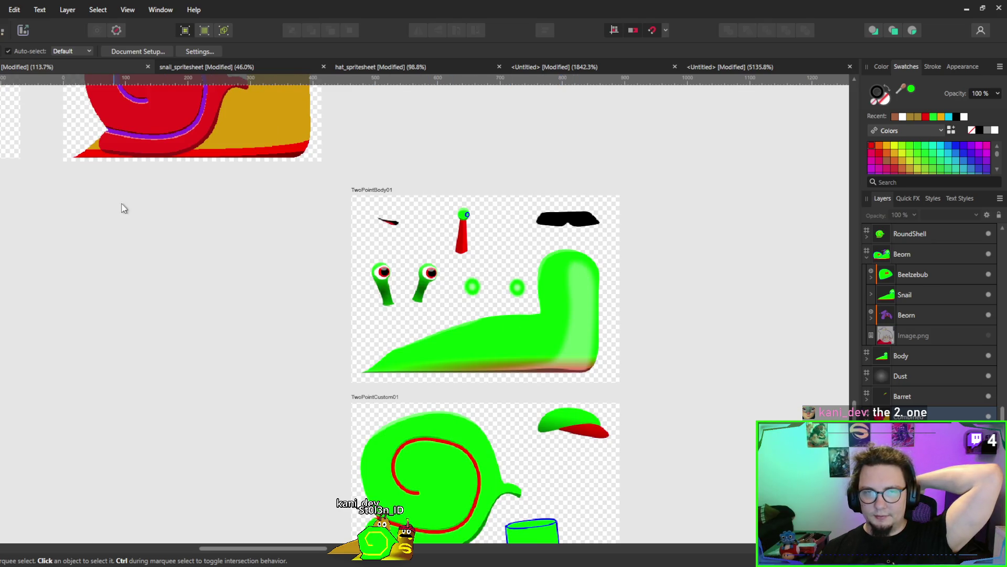
pyautogui.scroll(3, 715, 377)
pyautogui.hscroll(-5, 715, 378)
pyautogui.scroll(-1, 719, 387)
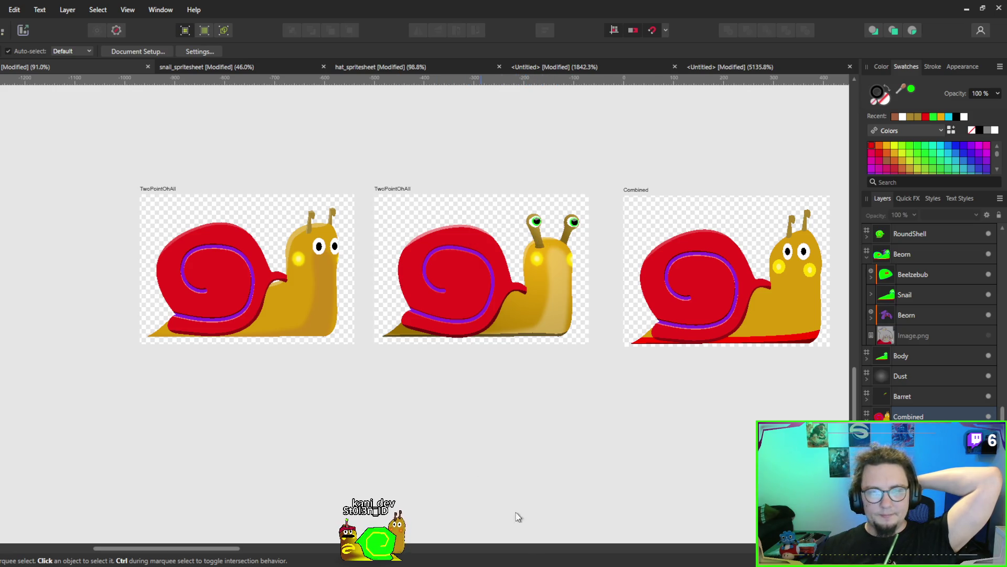
# Move the second TwoPointOhAll artboard away and place the first right beside Combined.
pyautogui.click(394, 190)
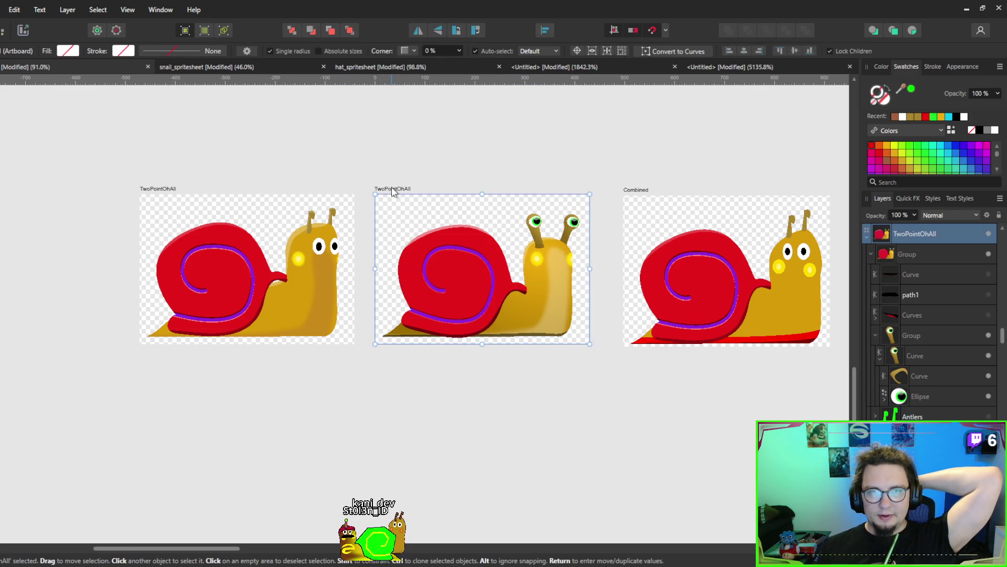
pyautogui.moveTo(394, 192)
pyautogui.mouseDown()
pyautogui.moveTo(447, 507)
pyautogui.moveTo(660, 482)
pyautogui.moveTo(631, 524)
pyautogui.moveTo(593, 492)
pyautogui.mouseUp()
pyautogui.moveTo(164, 190); pyautogui.dragTo(426, 176)
pyautogui.scroll(3, 580, 276)
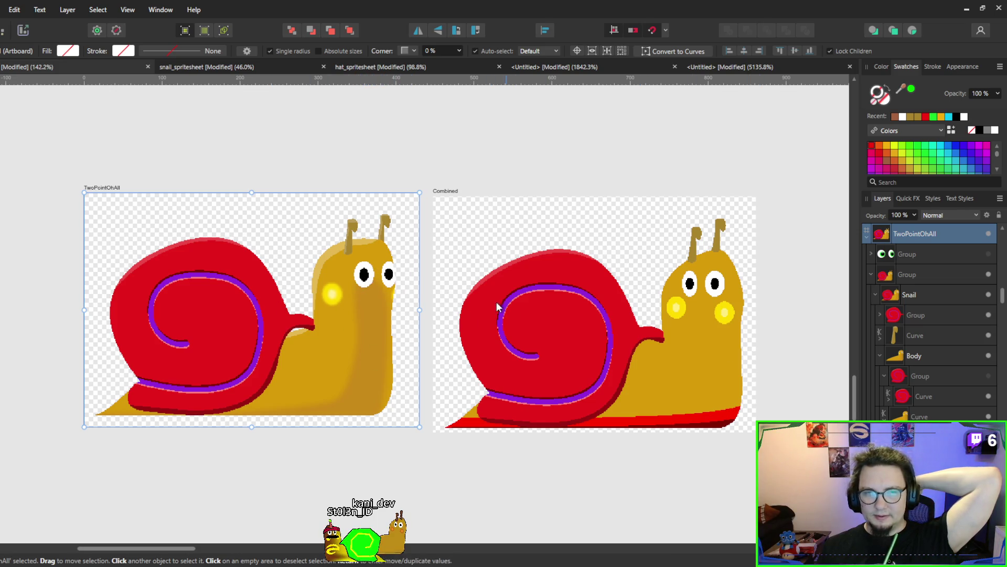
# Drill into the TwoPointOhAll snail group down to the body's outline curve.
pyautogui.click(366, 285)
pyautogui.doubleClick(366, 285)
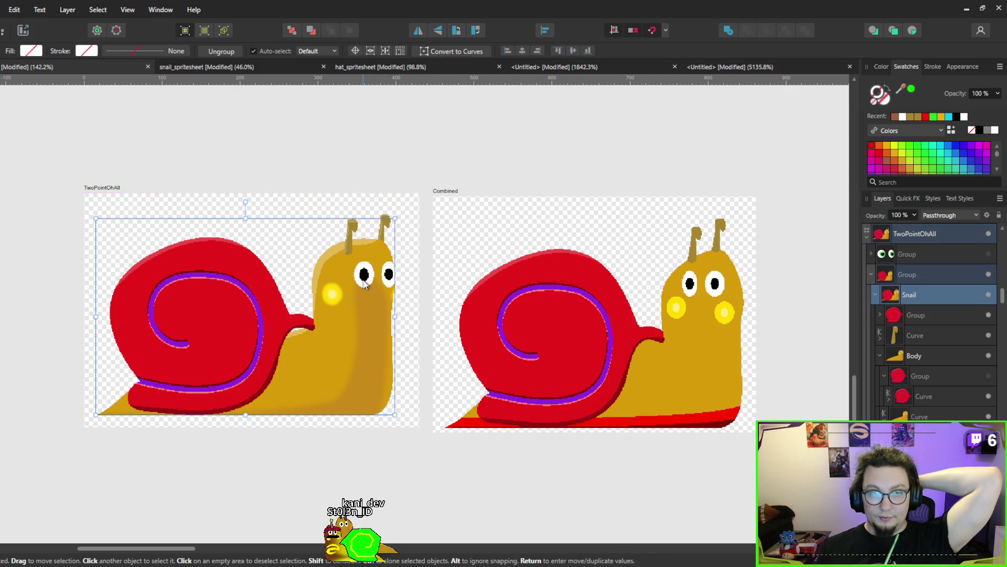
pyautogui.doubleClick(366, 284)
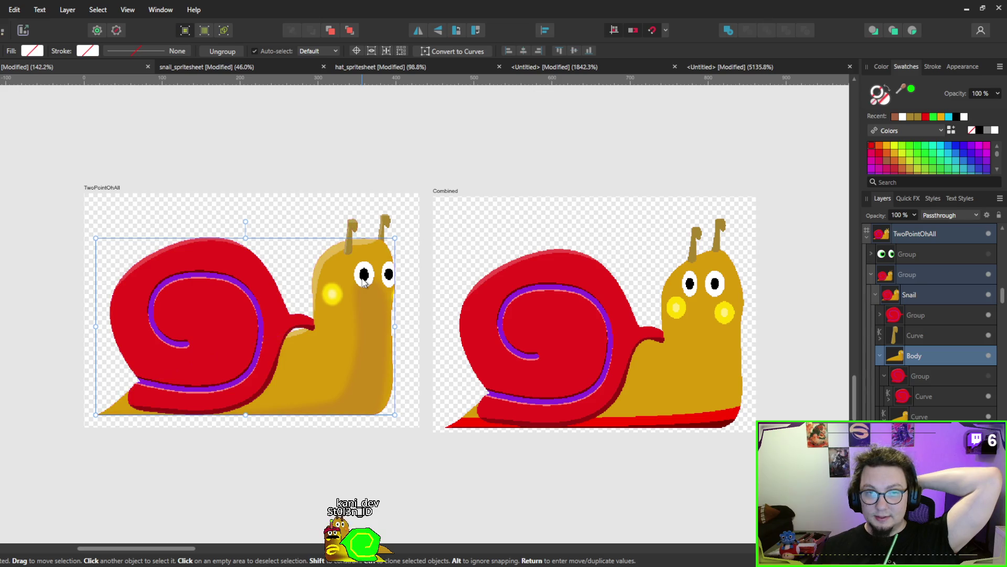
pyautogui.scroll(5, 366, 284)
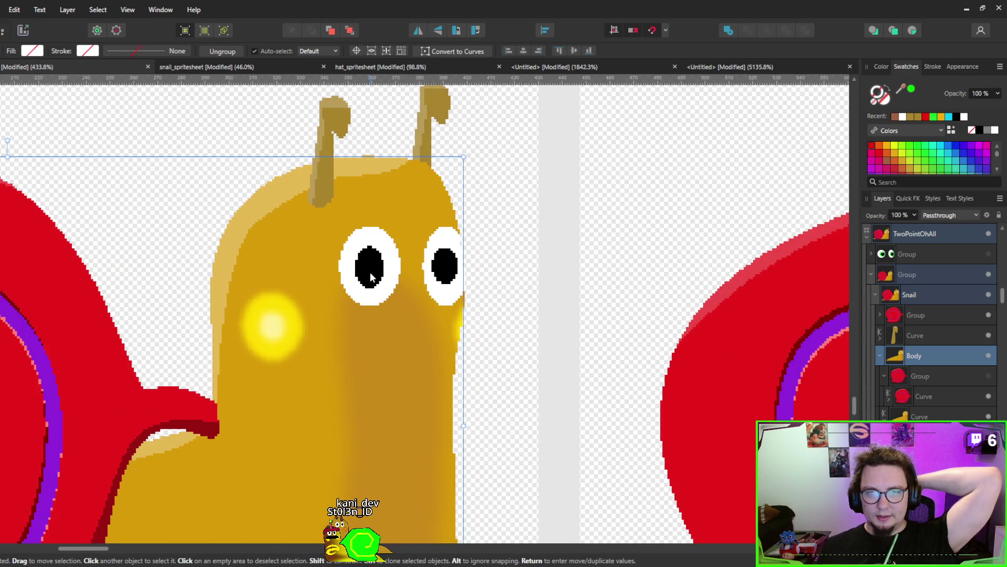
pyautogui.doubleClick(370, 271)
pyautogui.scroll(-1, 896, 356)
pyautogui.scroll(-2, 921, 383)
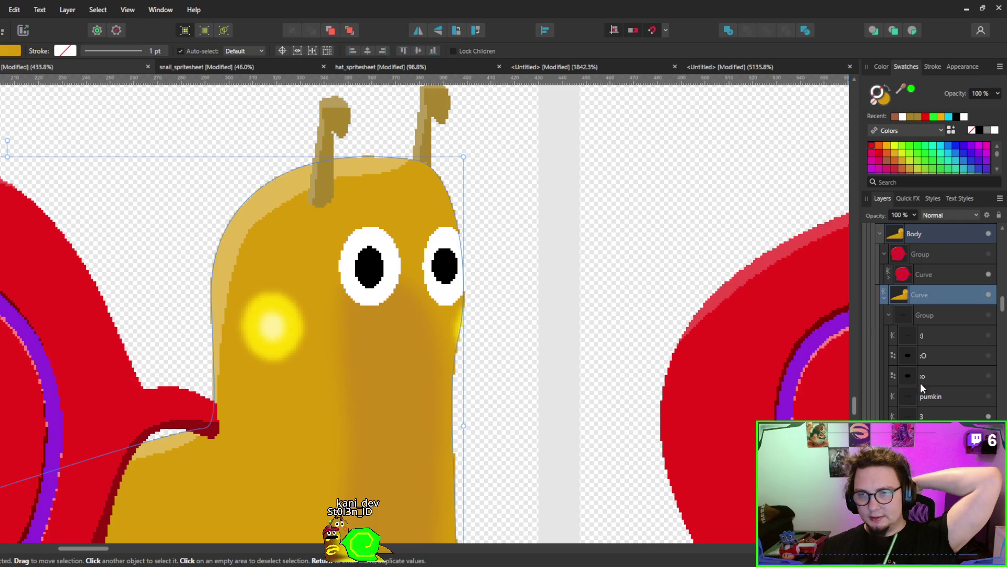
# Shift the snail's eyes slightly left on the head, check measurements, then deselect.
pyautogui.moveTo(375, 277)
pyautogui.mouseDown()
pyautogui.moveTo(385, 286)
pyautogui.moveTo(328, 274)
pyautogui.moveTo(341, 292)
pyautogui.moveTo(387, 272)
pyautogui.moveTo(325, 272)
pyautogui.moveTo(370, 268)
pyautogui.moveTo(340, 264)
pyautogui.moveTo(374, 275)
pyautogui.moveTo(326, 273)
pyautogui.moveTo(382, 277)
pyautogui.mouseUp()
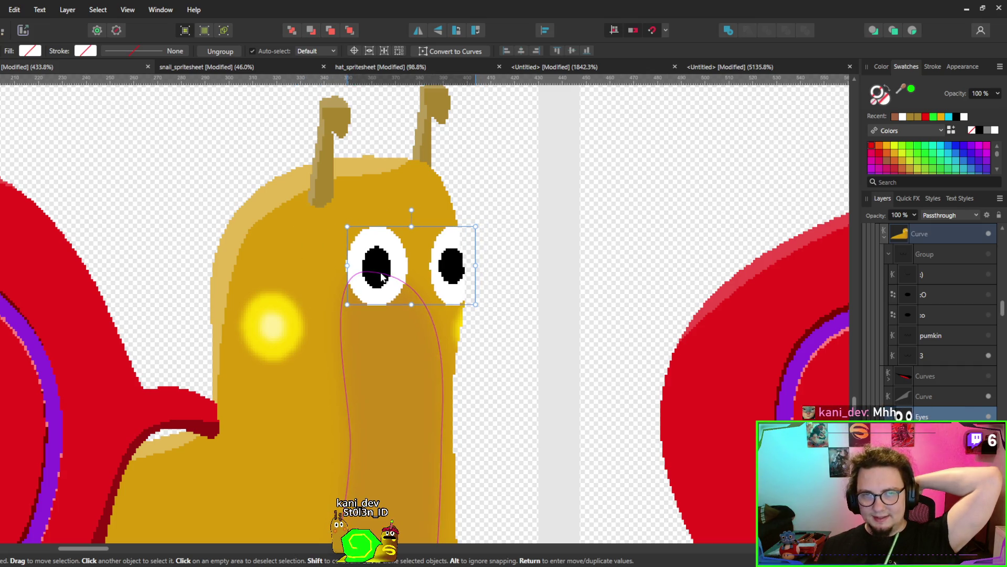
pyautogui.moveTo(373, 280); pyautogui.dragTo(353, 275)
pyautogui.scroll(-5, 414, 338)
pyautogui.scroll(-1, 423, 345)
pyautogui.press('alt')
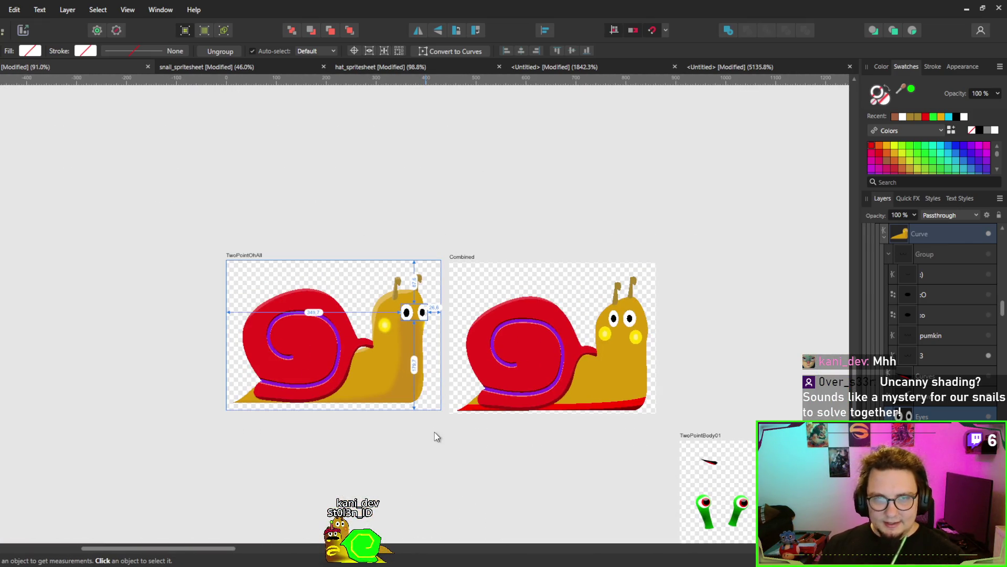
pyautogui.press('Escape')
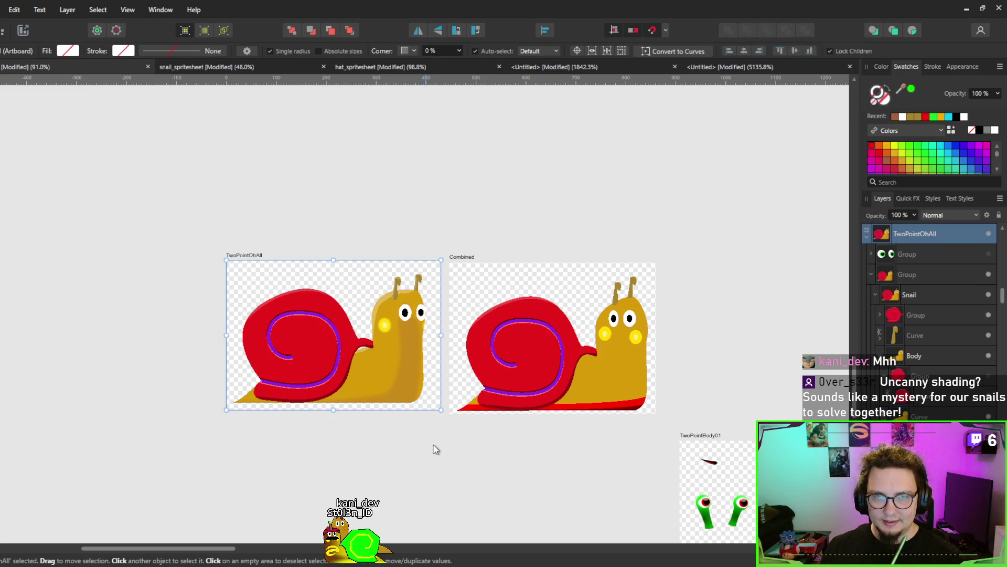
pyautogui.press('Escape')
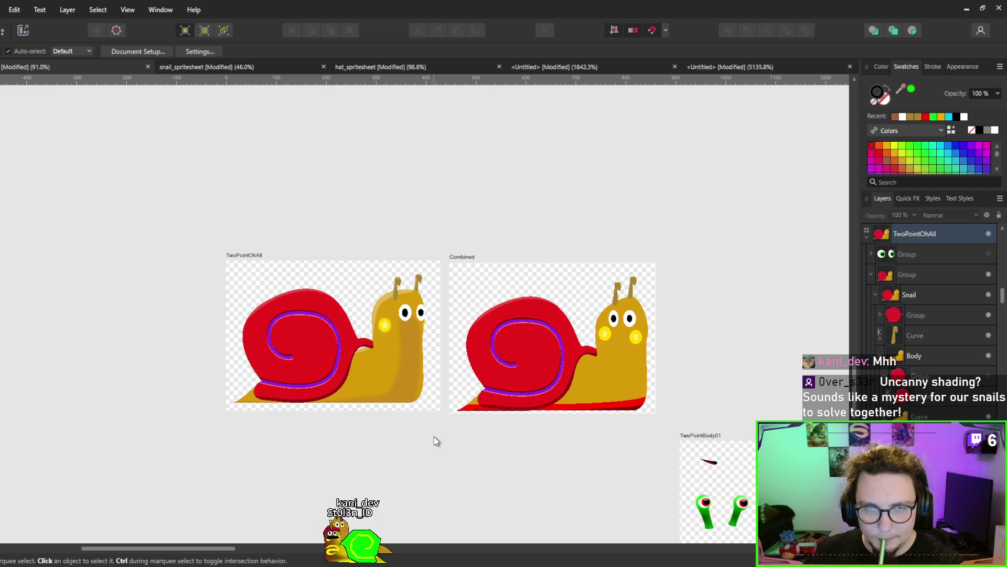
pyautogui.scroll(1, 434, 436)
pyautogui.scroll(-1, 385, 427)
pyautogui.click(295, 310)
pyautogui.doubleClick(295, 310)
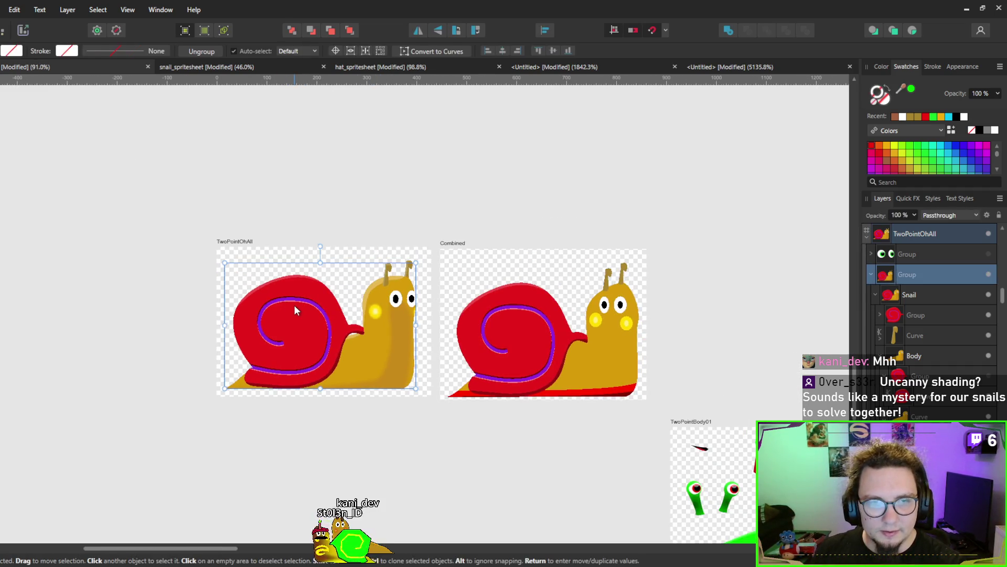
pyautogui.scroll(3, 304, 312)
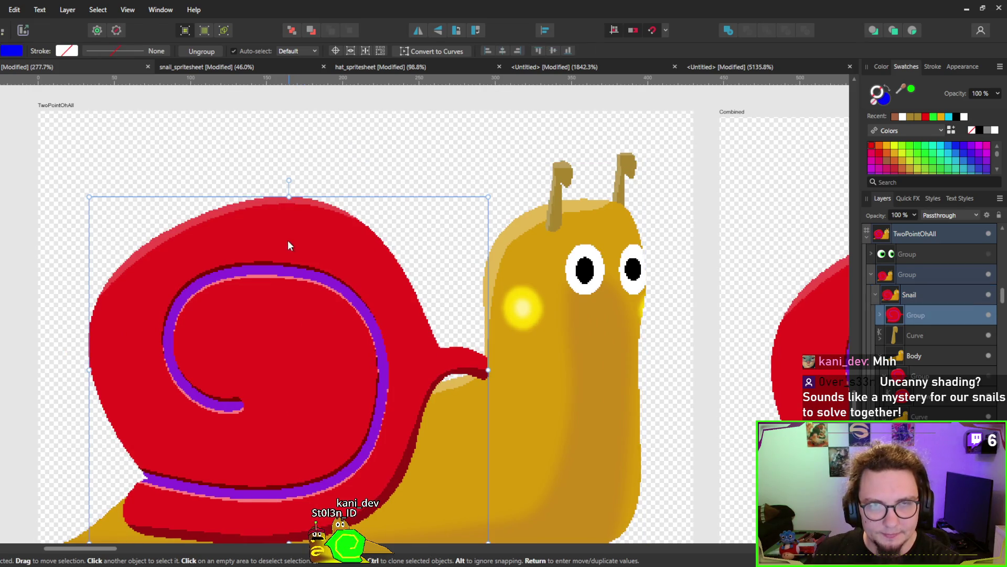
pyautogui.scroll(-3, 289, 257)
pyautogui.scroll(1, 379, 397)
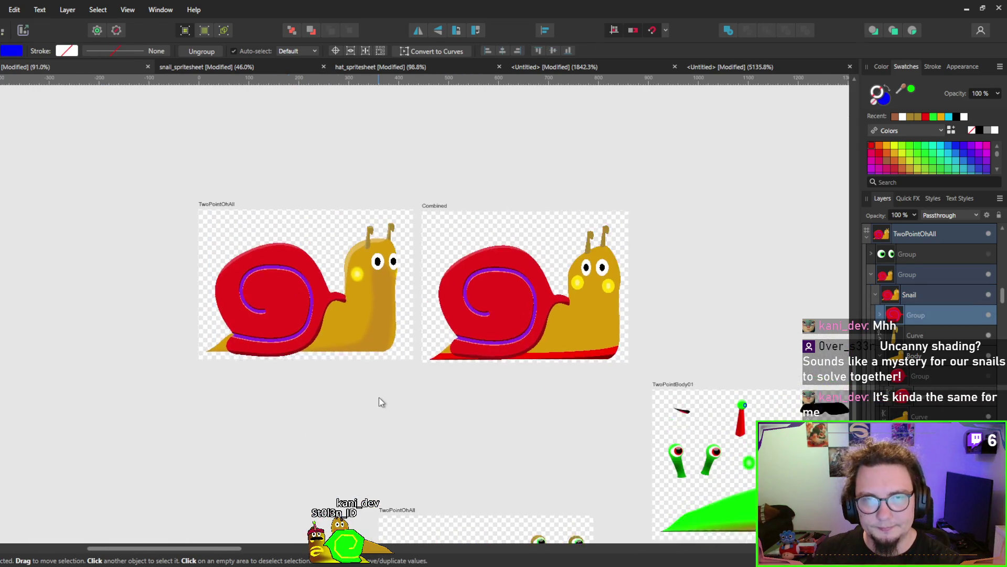
pyautogui.click(373, 408)
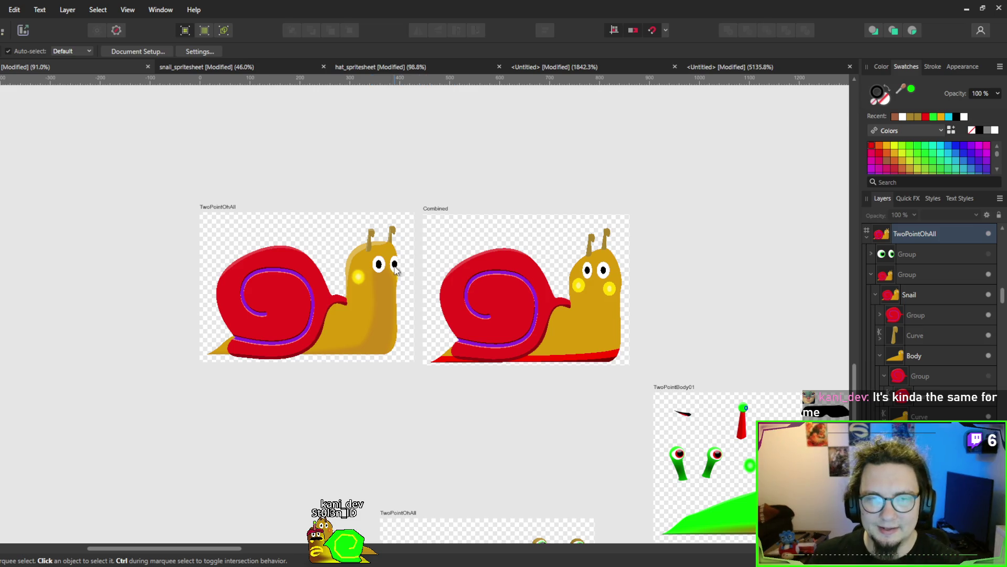
pyautogui.hscroll(2, 576, 294)
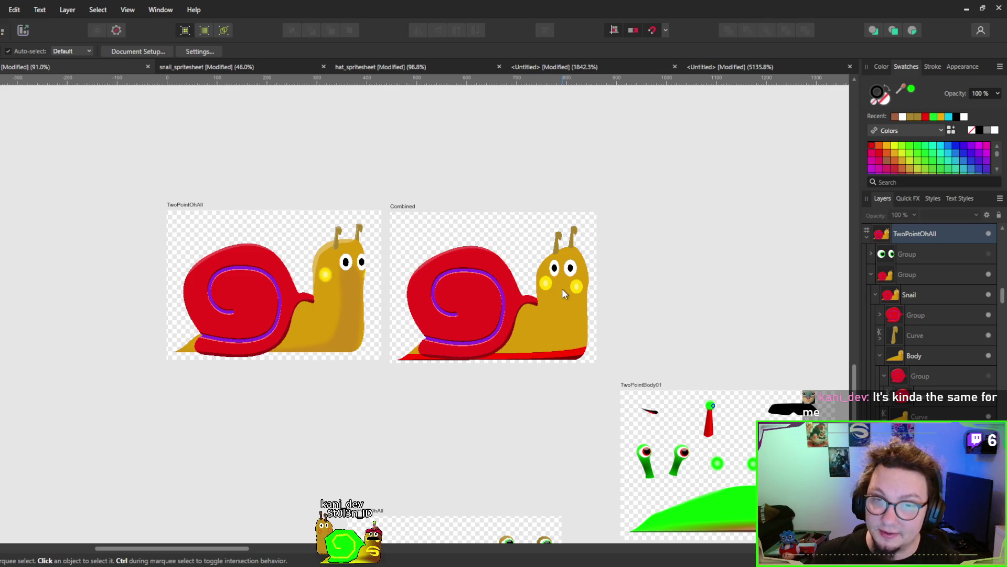
pyautogui.moveTo(559, 289)
pyautogui.mouseDown()
pyautogui.moveTo(443, 304)
pyautogui.moveTo(477, 315)
pyautogui.mouseUp()
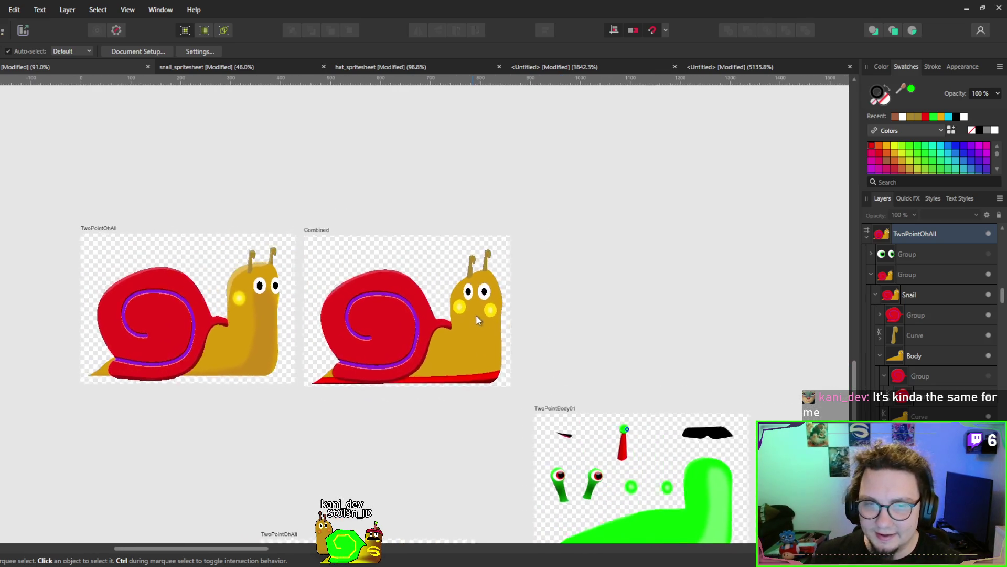
pyautogui.scroll(2, 485, 317)
pyautogui.scroll(1, 496, 320)
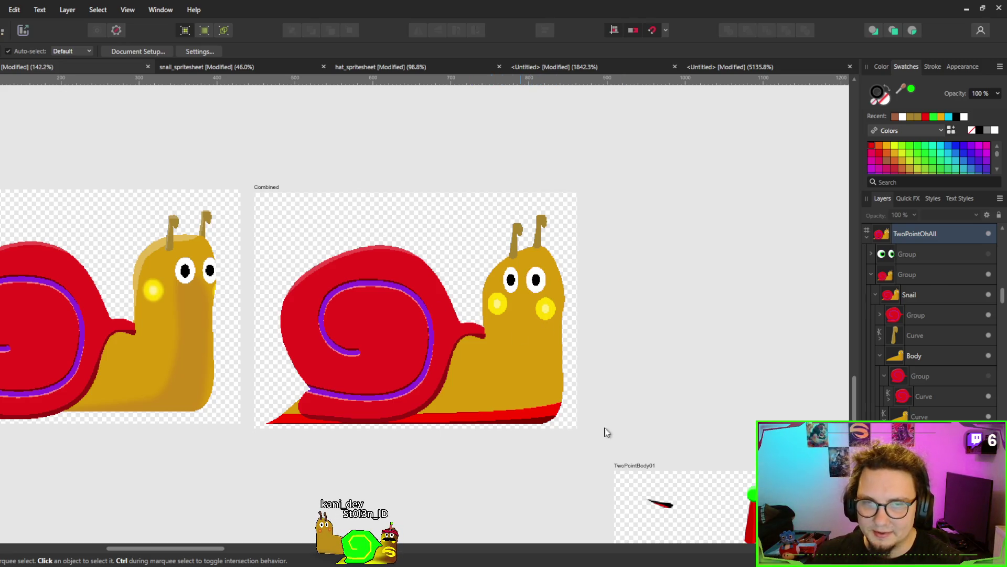
pyautogui.moveTo(487, 337); pyautogui.dragTo(492, 339)
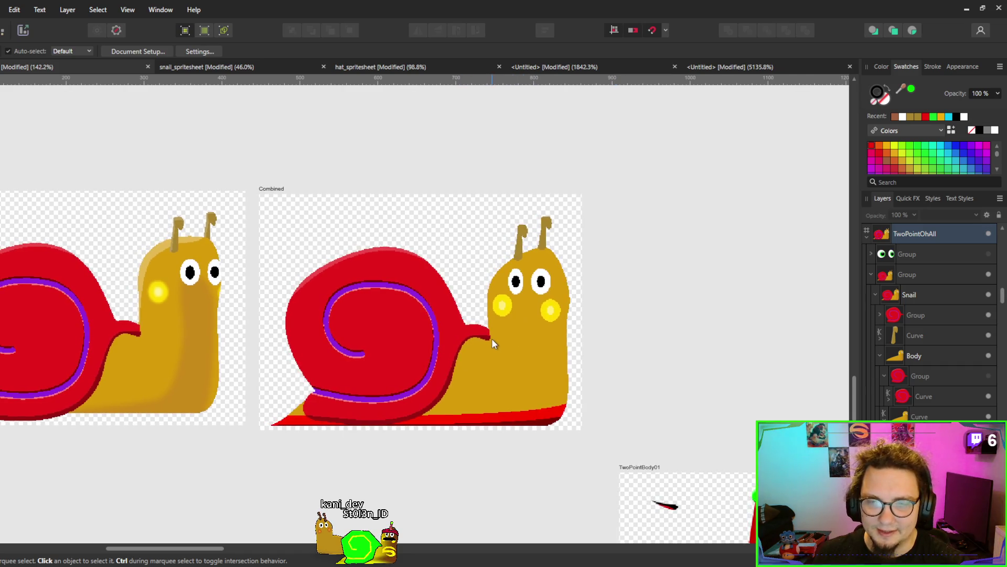
pyautogui.scroll(3, 512, 323)
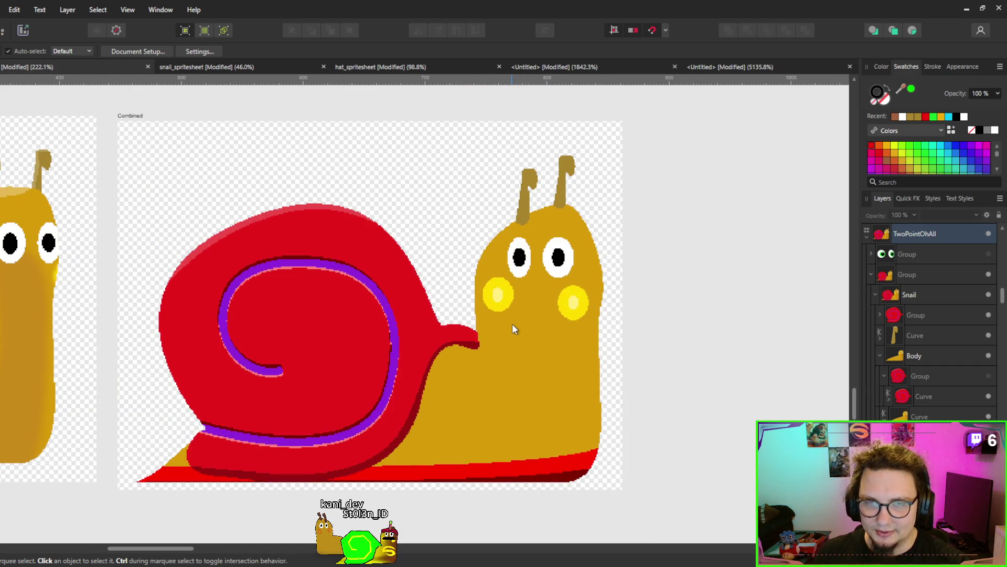
pyautogui.scroll(2, 505, 318)
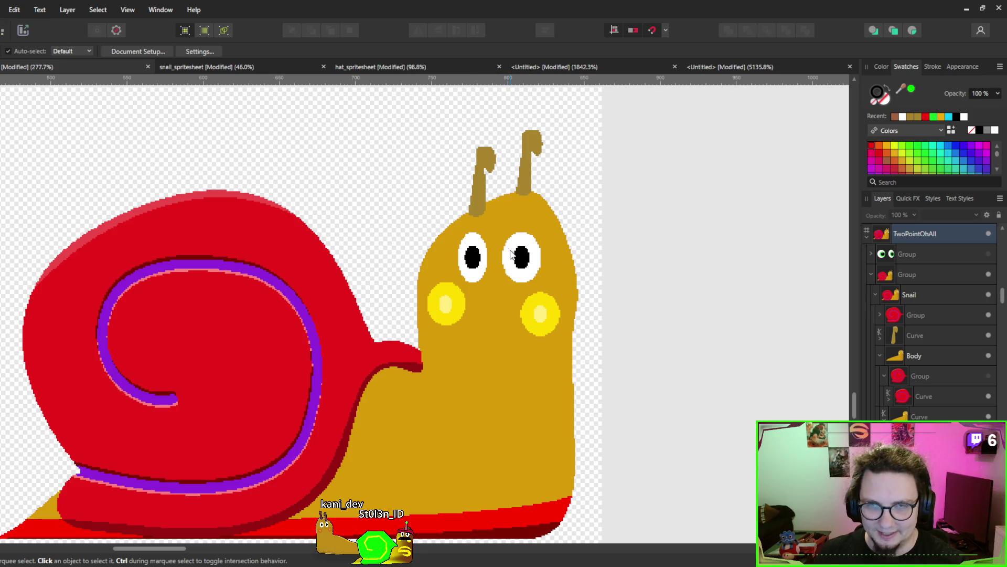
pyautogui.click(524, 181)
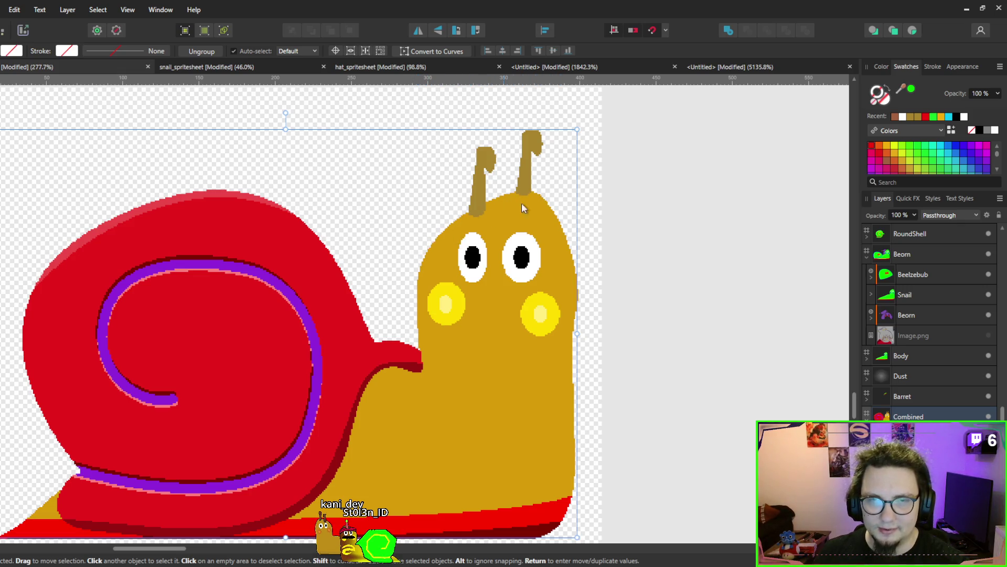
# Move the view from the green helmet sprites to the snail artboards, select the Combined snail, and centre both artboards.
pyautogui.scroll(-5, 571, 256)
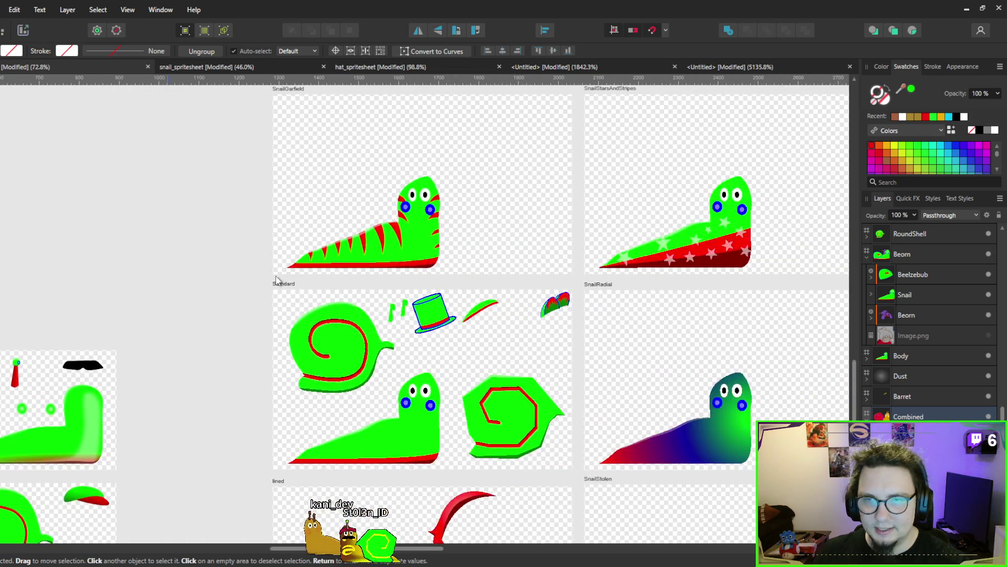
pyautogui.scroll(-2, 560, 277)
pyautogui.scroll(1, 509, 324)
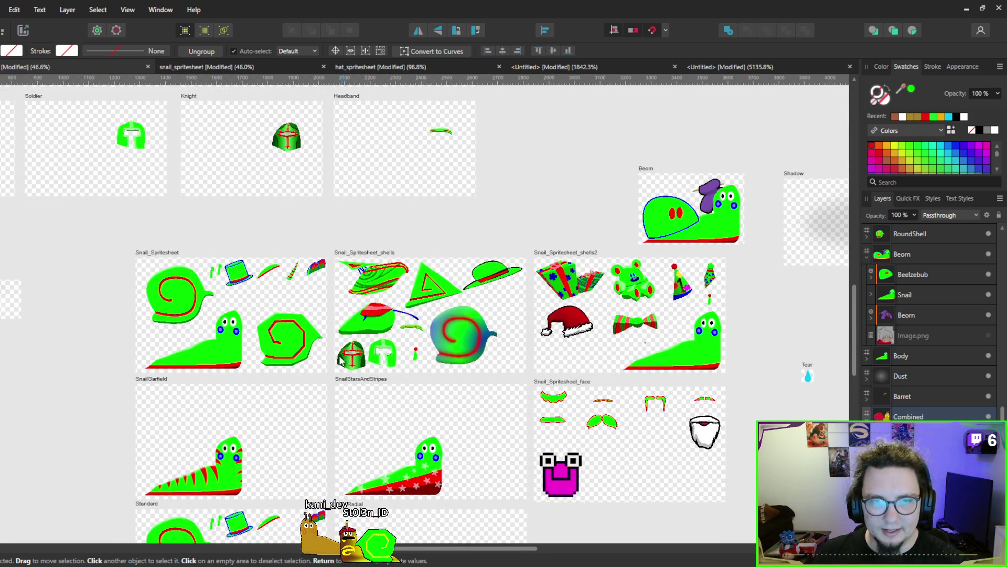
pyautogui.scroll(6, 340, 361)
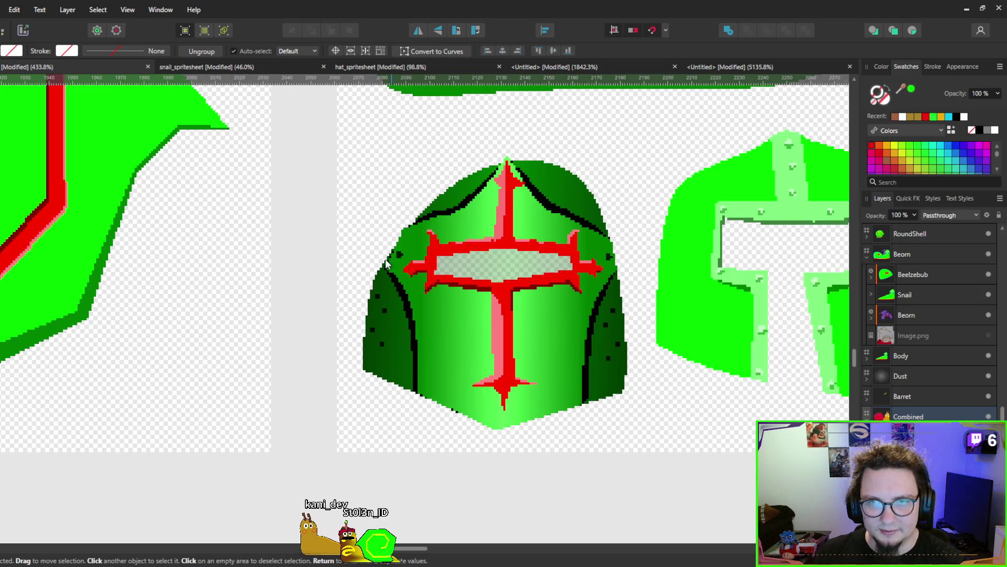
pyautogui.scroll(-5, 436, 273)
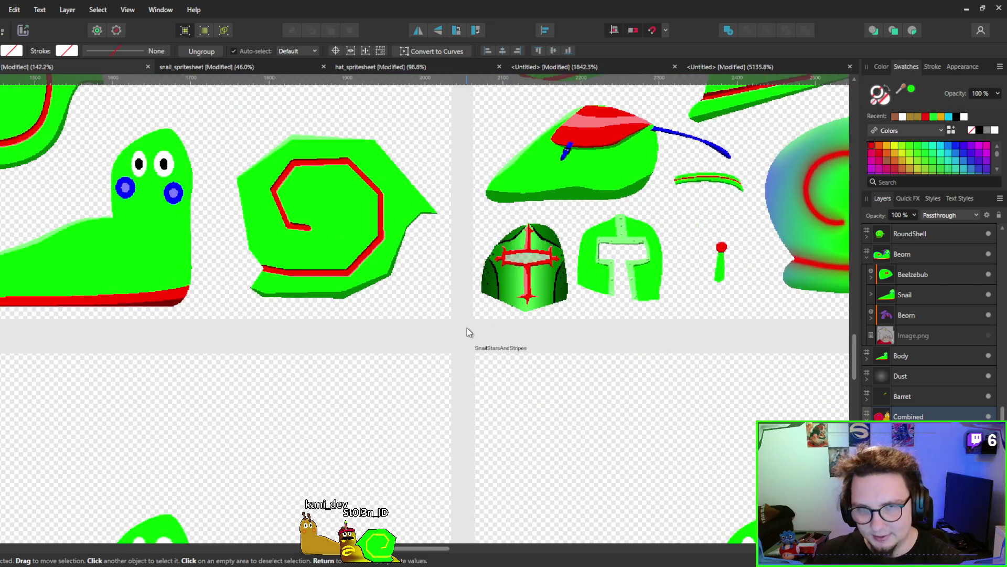
pyautogui.scroll(3, 464, 346)
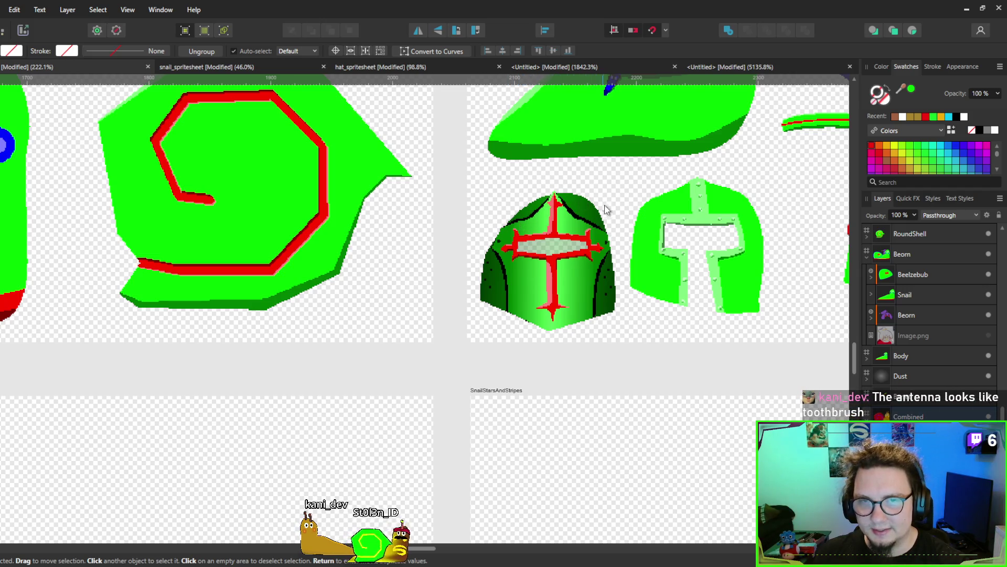
pyautogui.scroll(-6, 524, 294)
pyautogui.click(549, 314)
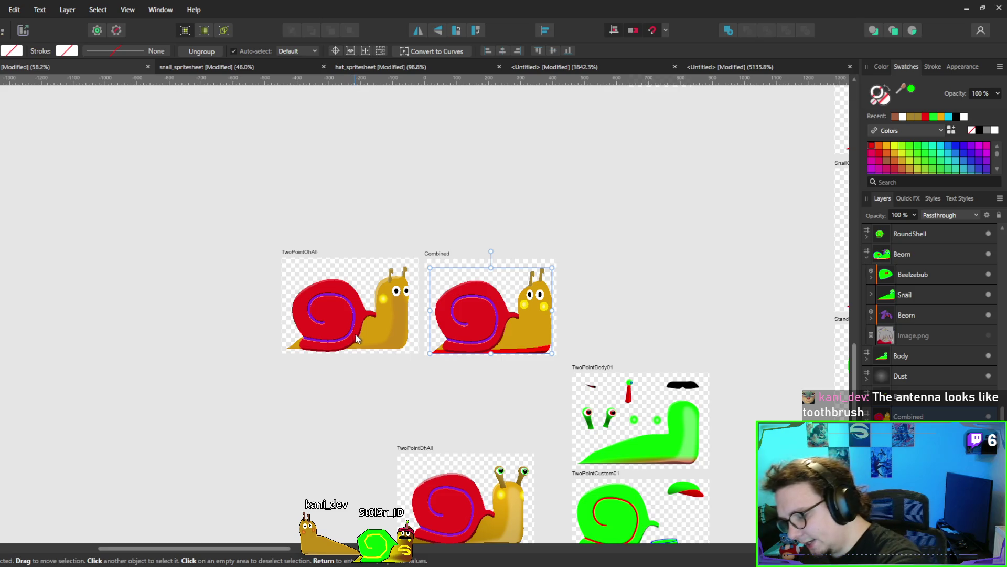
pyautogui.moveTo(368, 338); pyautogui.dragTo(417, 334)
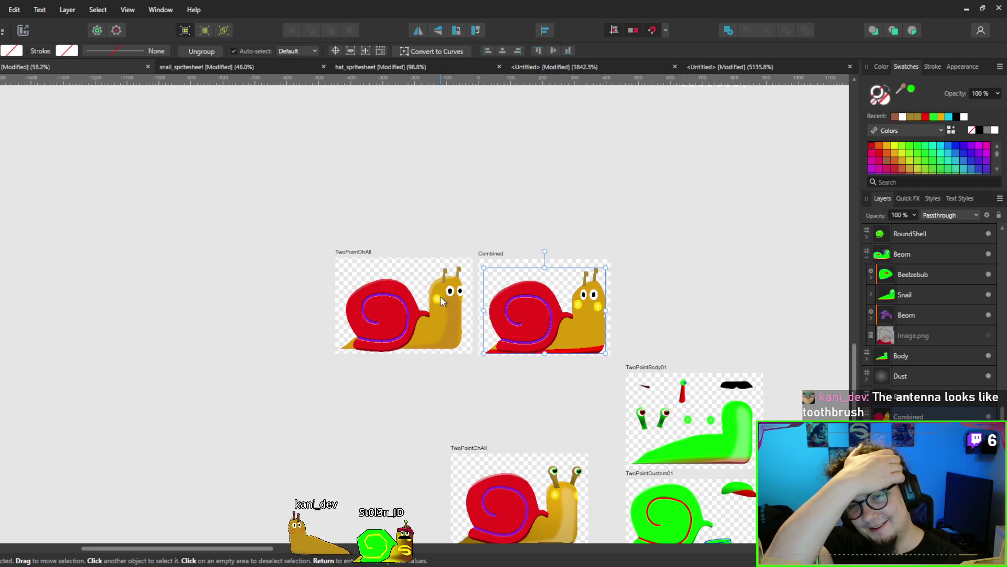
# Zoom in on both snails and select TwoPointOhAll to expand its Group, Snail and Body layers.
pyautogui.scroll(3, 440, 296)
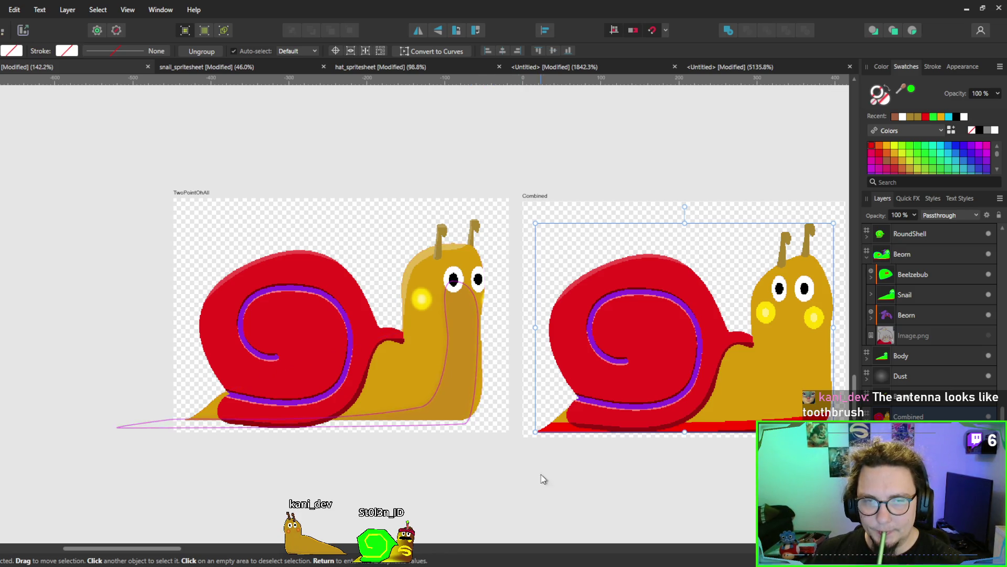
pyautogui.moveTo(493, 471); pyautogui.dragTo(565, 469)
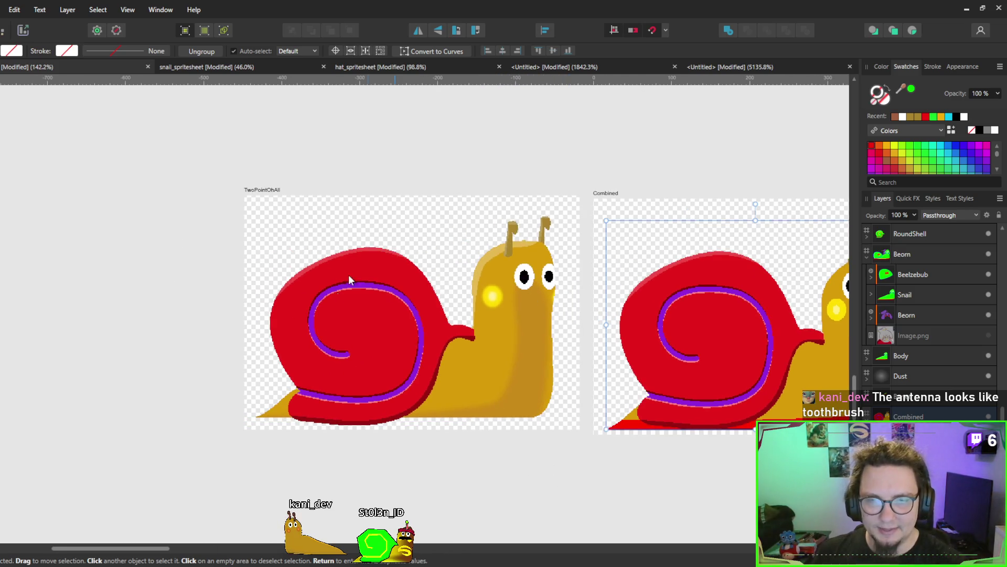
pyautogui.click(335, 279)
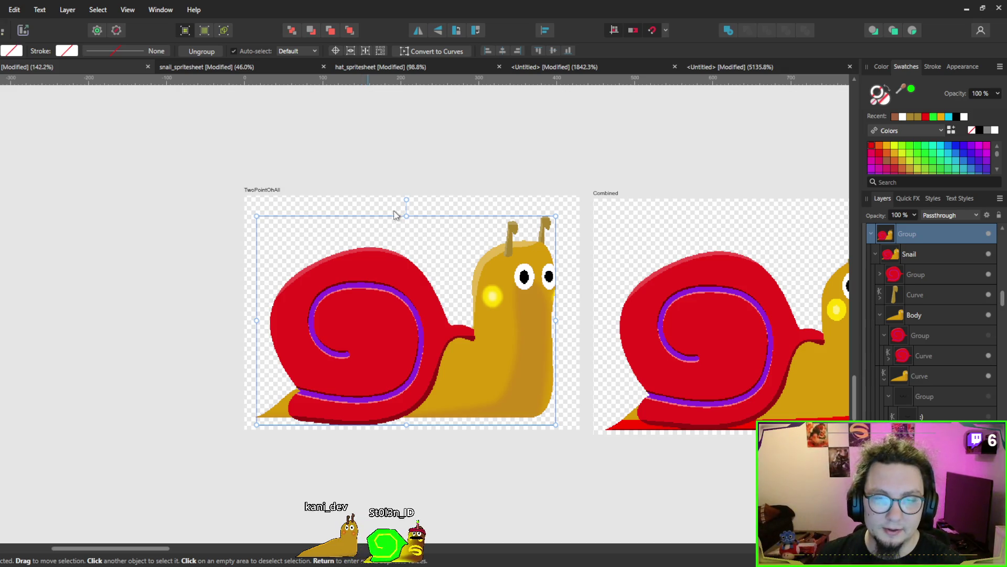
# Delete the extra red shell group inside the Body layer.
pyautogui.doubleClick(393, 329)
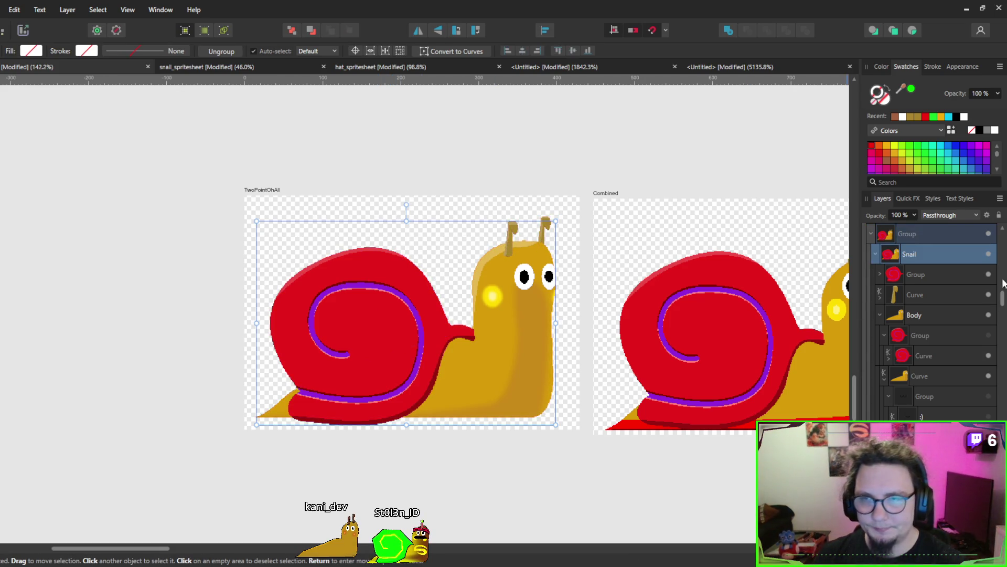
pyautogui.click(900, 354)
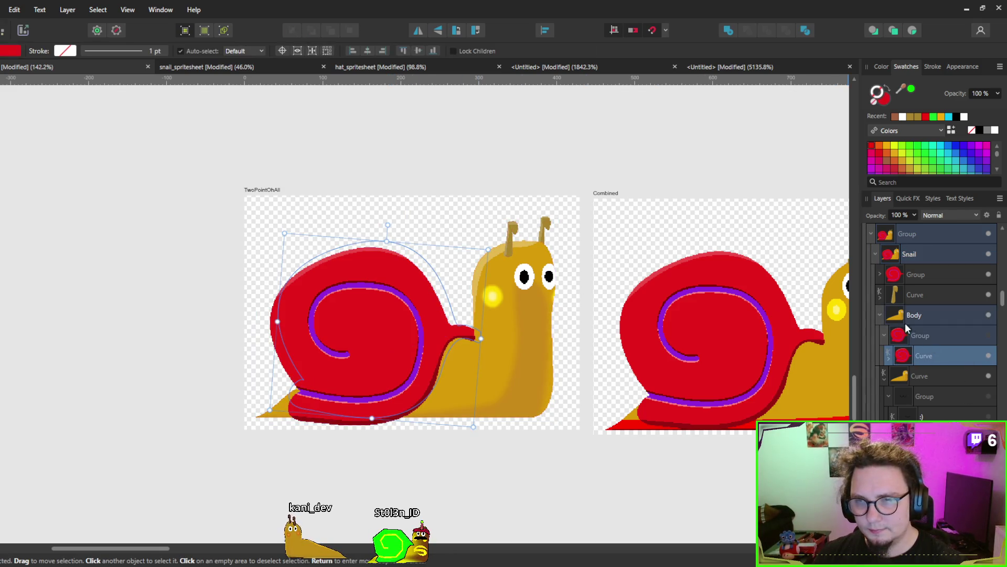
pyautogui.click(903, 337)
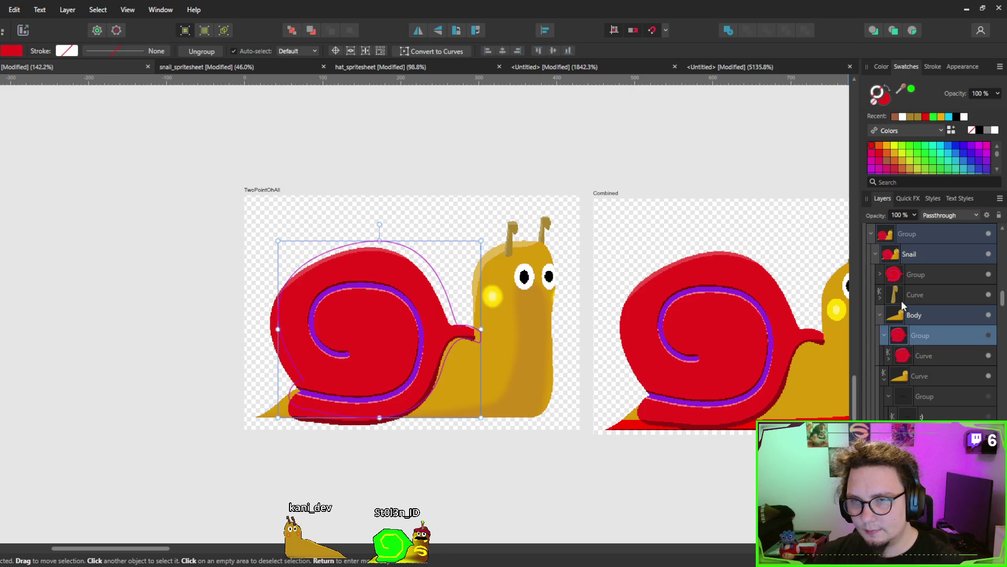
pyautogui.click(900, 274)
pyautogui.click(906, 337)
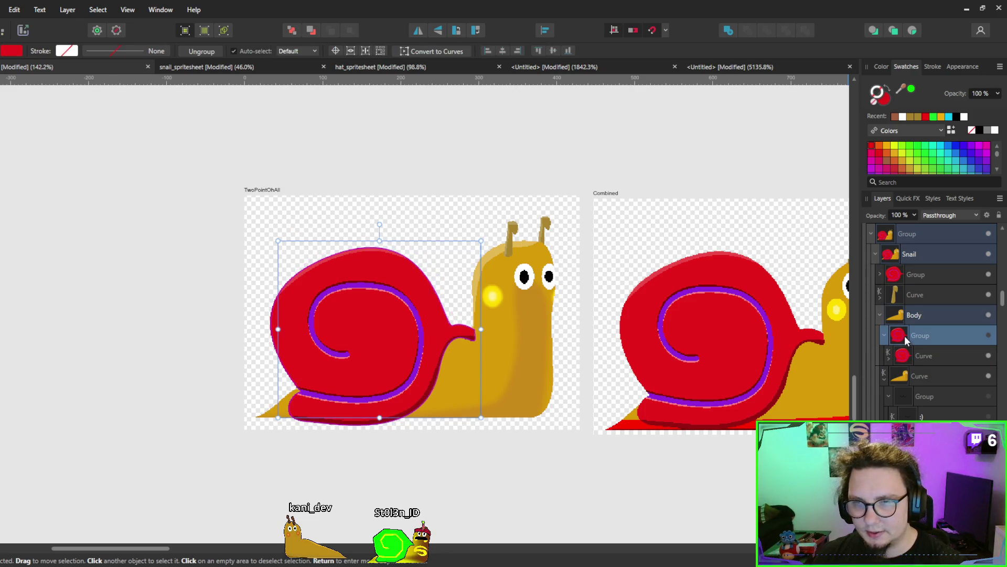
pyautogui.press('Delete')
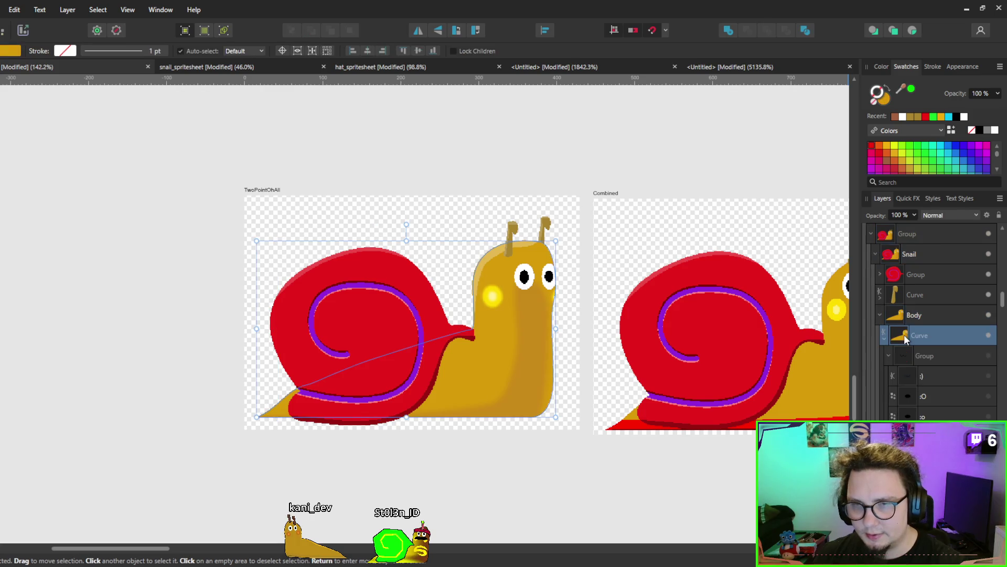
# Rotate the TwoPointOhAll shell group about -6.5° and nudge it up and right.
pyautogui.click(897, 278)
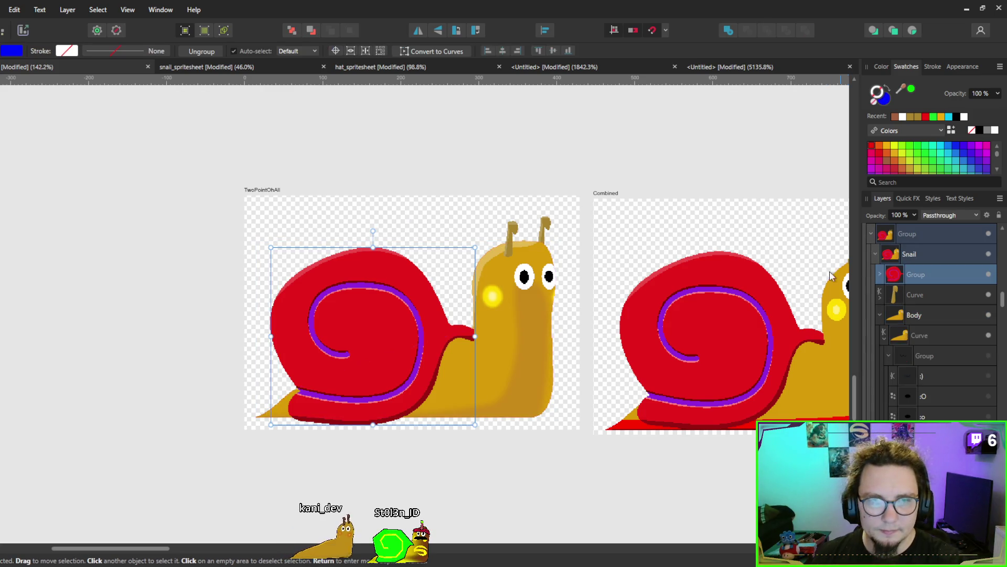
pyautogui.moveTo(373, 231)
pyautogui.mouseDown()
pyautogui.moveTo(393, 225)
pyautogui.moveTo(381, 231)
pyautogui.mouseUp()
pyautogui.moveTo(382, 319)
pyautogui.mouseDown()
pyautogui.moveTo(380, 304)
pyautogui.moveTo(388, 314)
pyautogui.mouseUp()
pyautogui.scroll(-5, 377, 307)
pyautogui.click(465, 418)
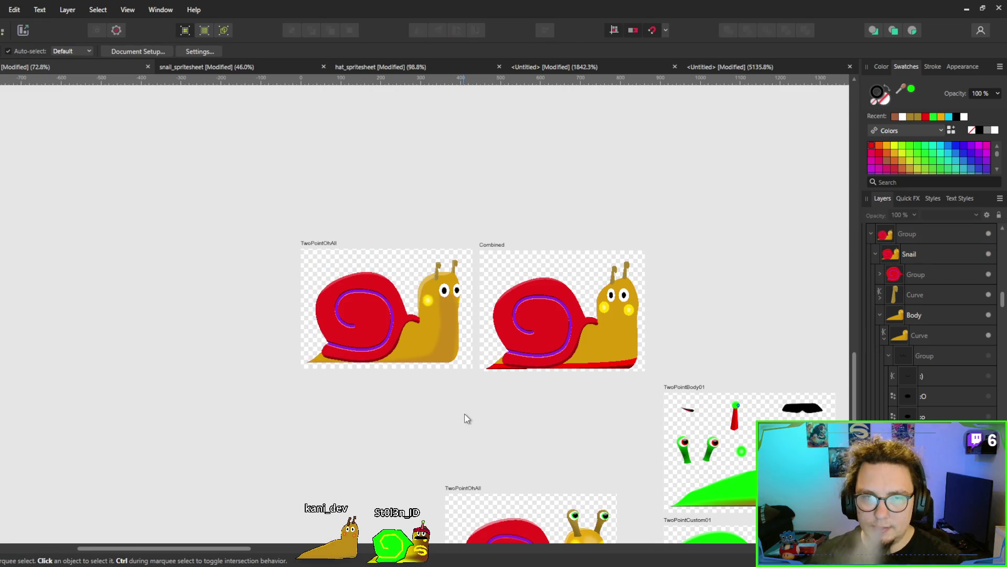
pyautogui.hscroll(1, 413, 411)
pyautogui.hscroll(1, 417, 420)
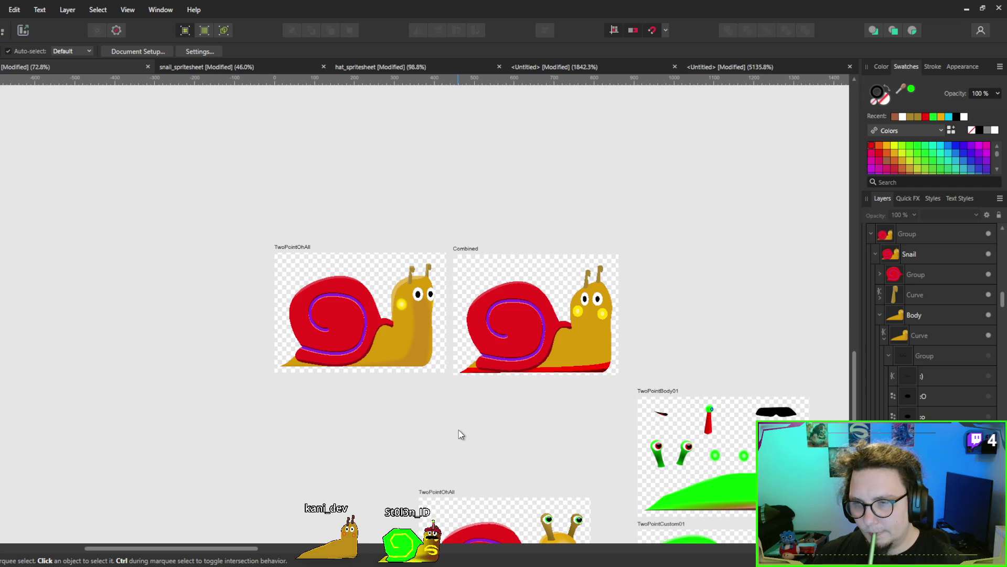
pyautogui.scroll(5, 396, 366)
pyautogui.scroll(5, 413, 260)
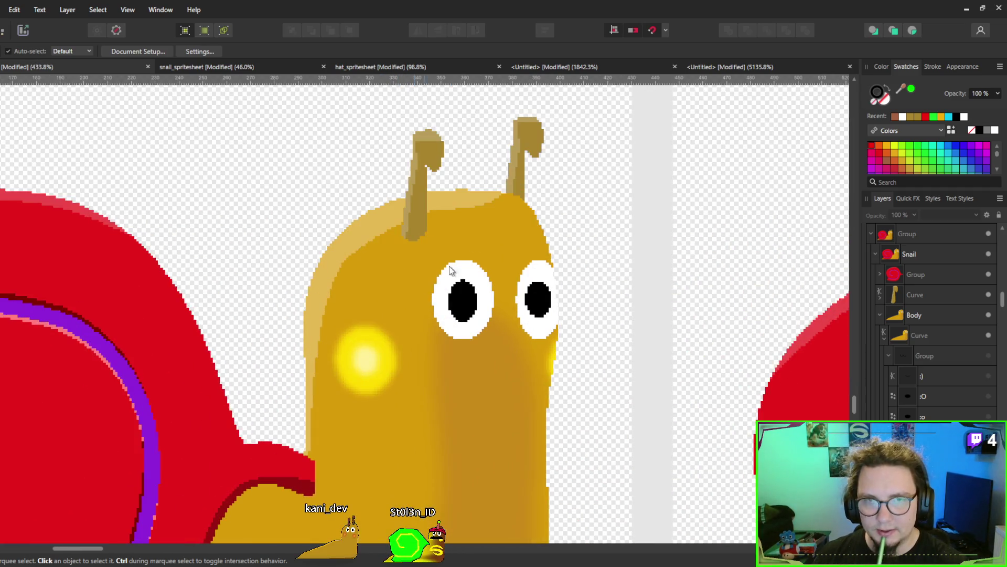
pyautogui.click(519, 140)
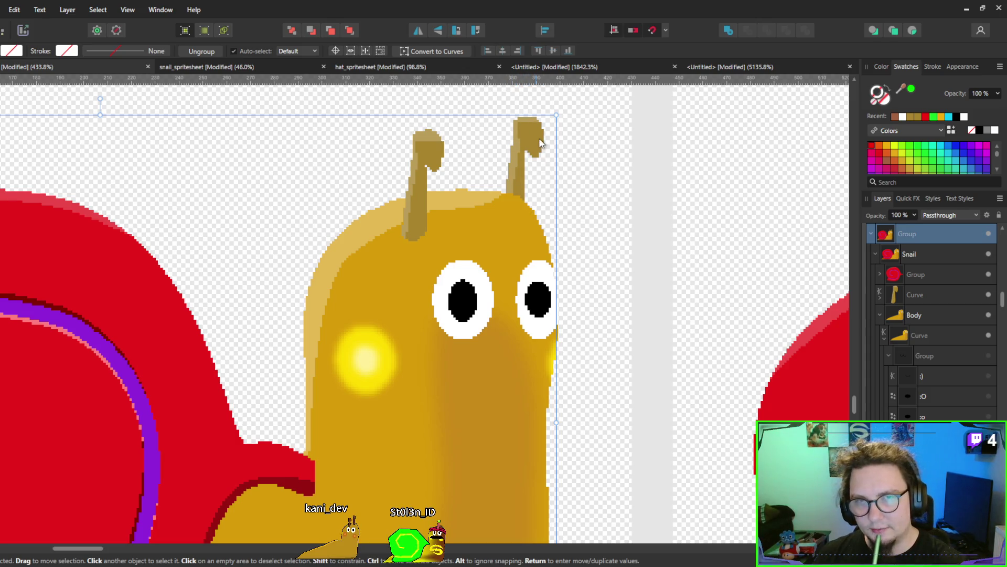
pyautogui.scroll(-5, 425, 183)
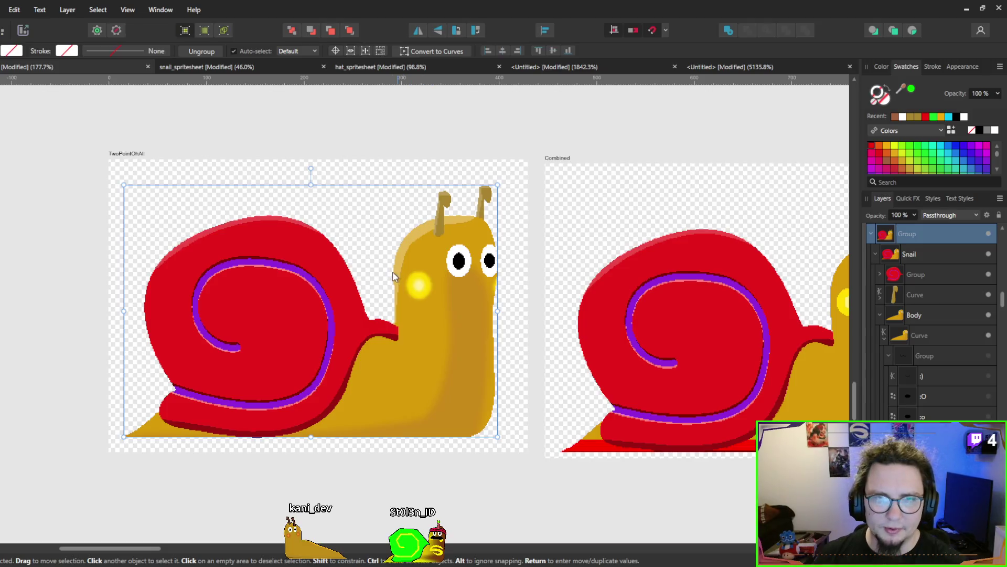
pyautogui.doubleClick(414, 238)
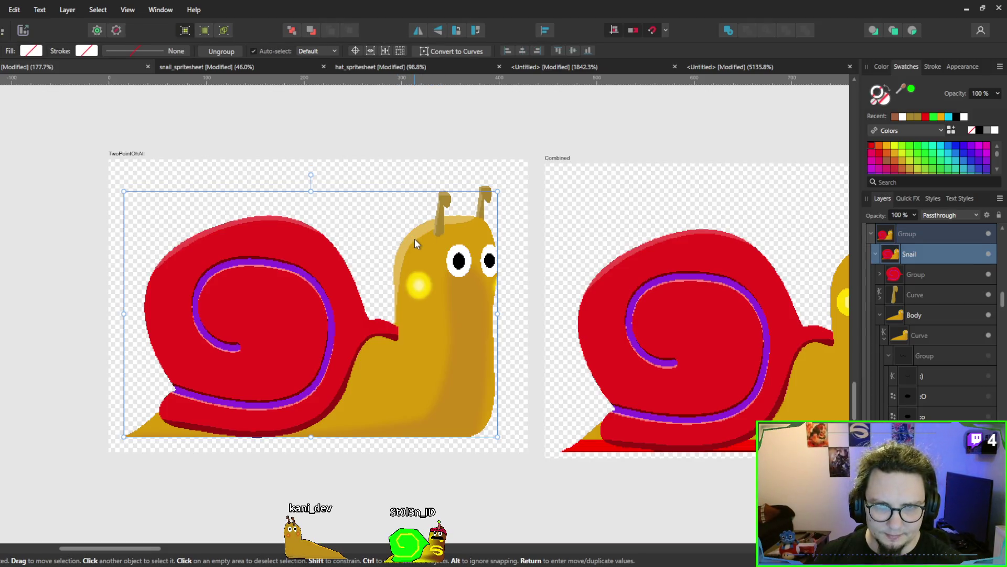
pyautogui.doubleClick(415, 237)
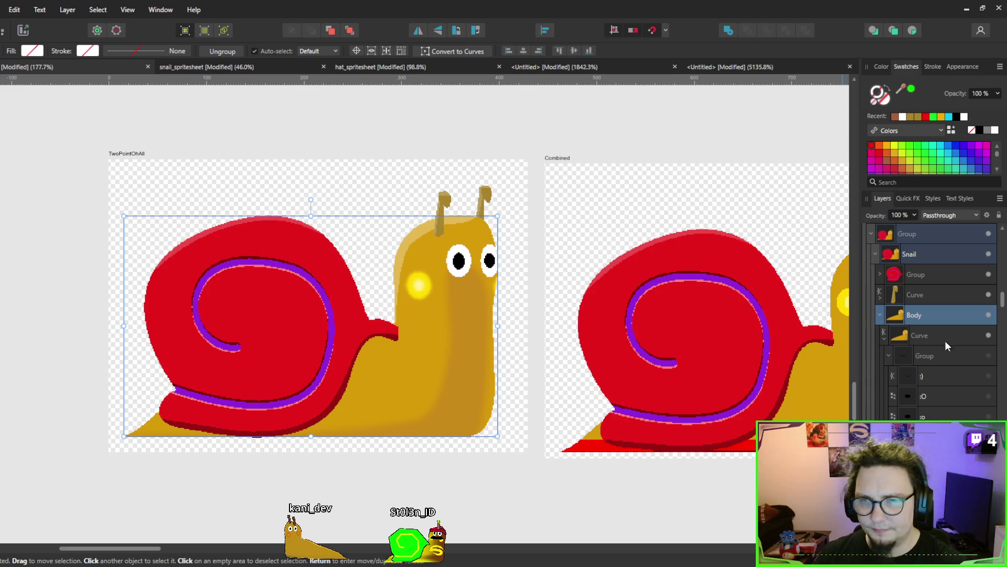
pyautogui.scroll(-5, 924, 354)
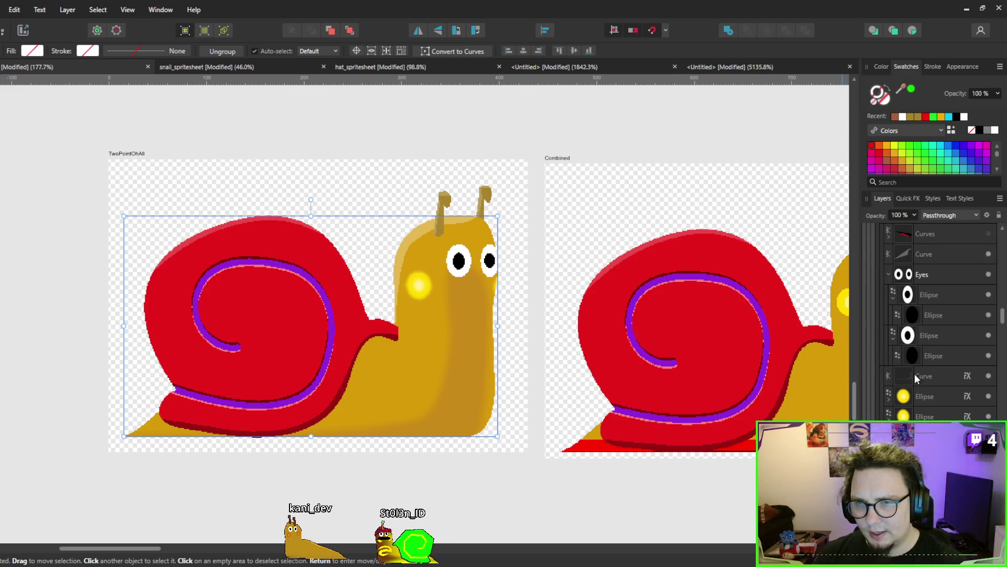
pyautogui.scroll(3, 912, 322)
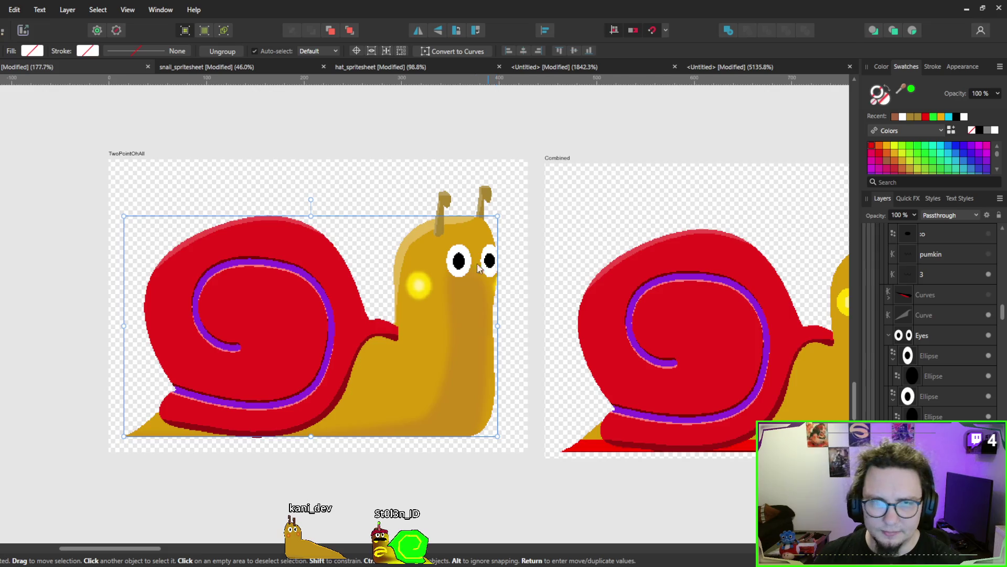
pyautogui.scroll(-3, 446, 245)
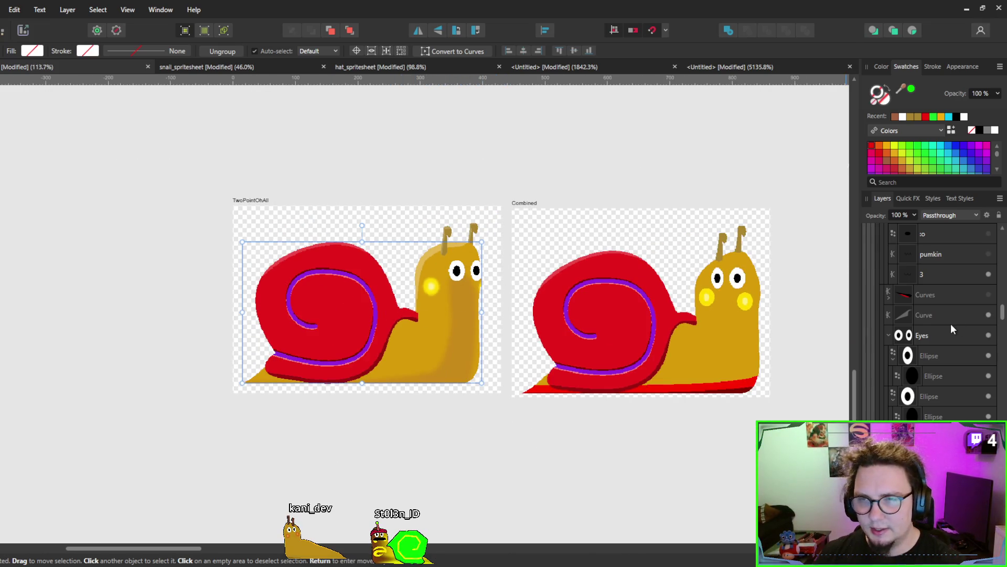
pyautogui.scroll(5, 951, 323)
pyautogui.click(627, 301)
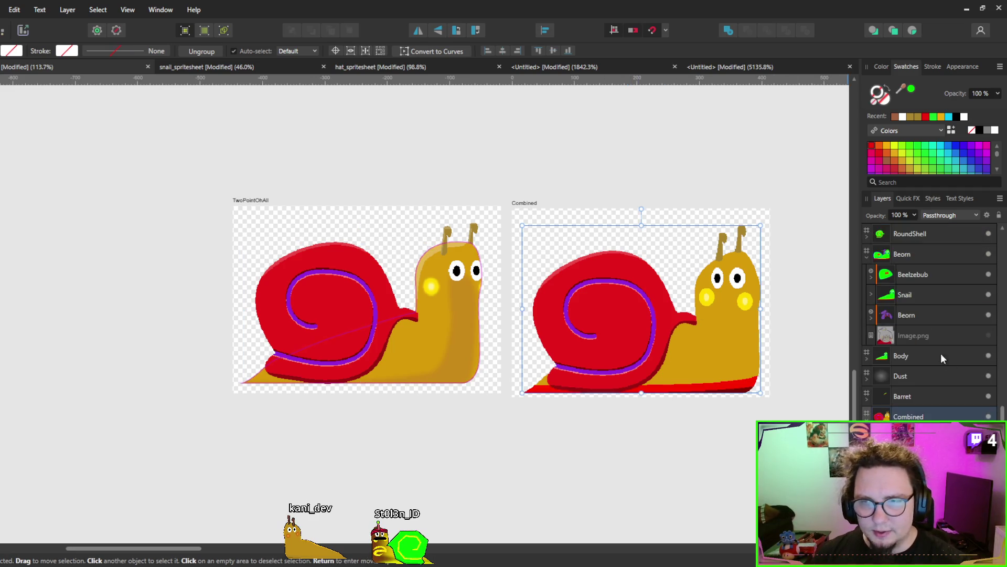
pyautogui.scroll(-3, 952, 370)
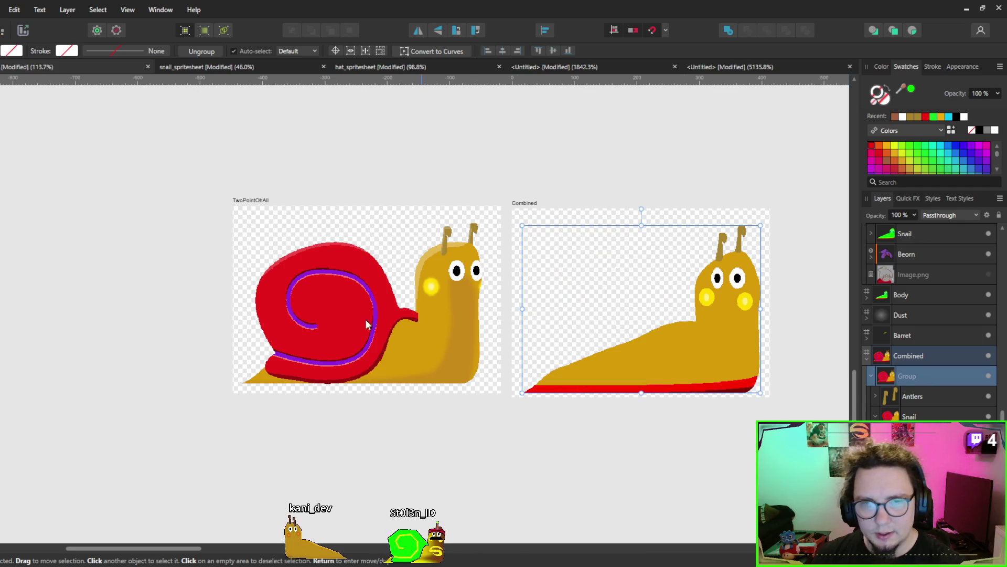
pyautogui.click(291, 309)
pyautogui.scroll(3, 951, 344)
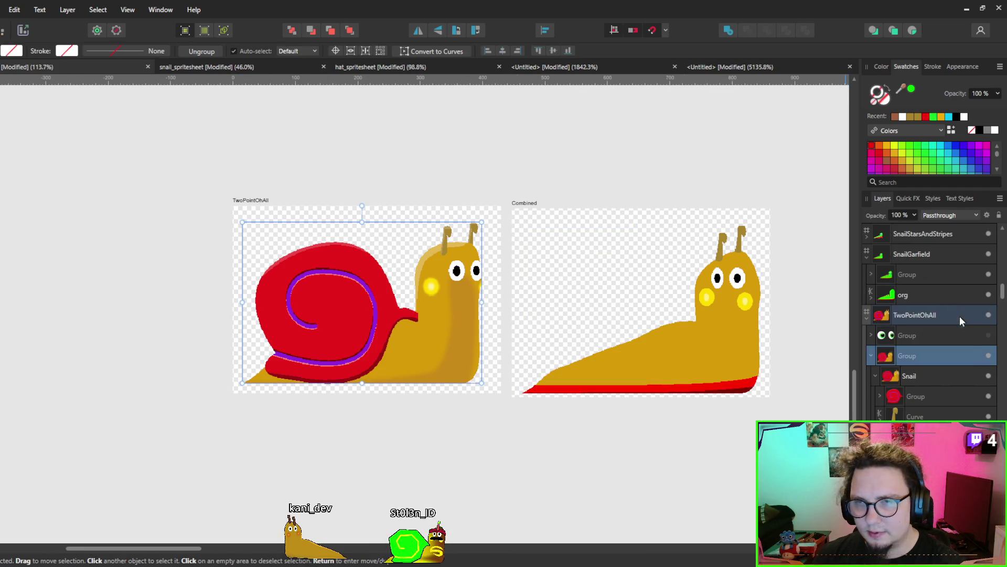
pyautogui.click(988, 396)
pyautogui.click(540, 433)
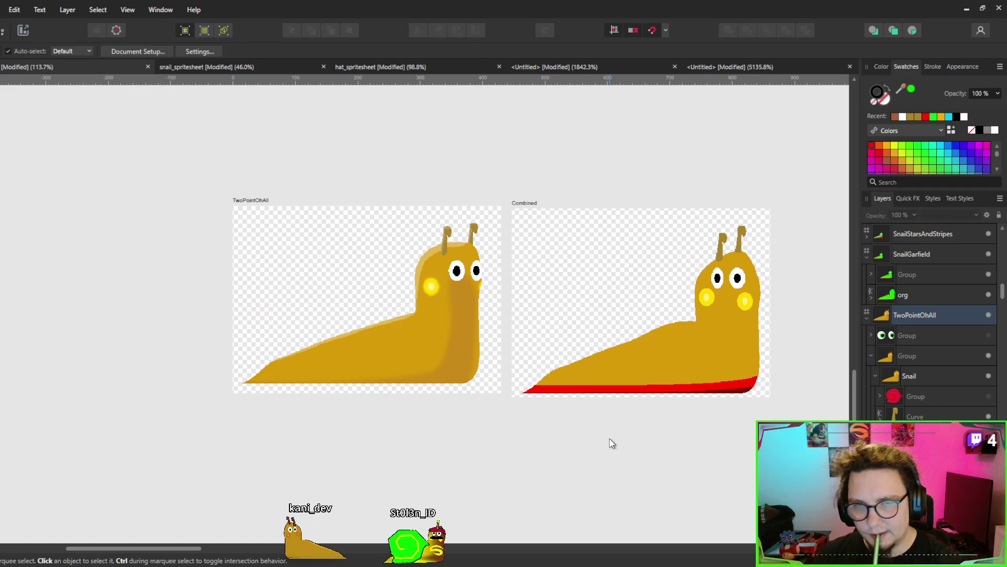
pyautogui.hscroll(2, 566, 445)
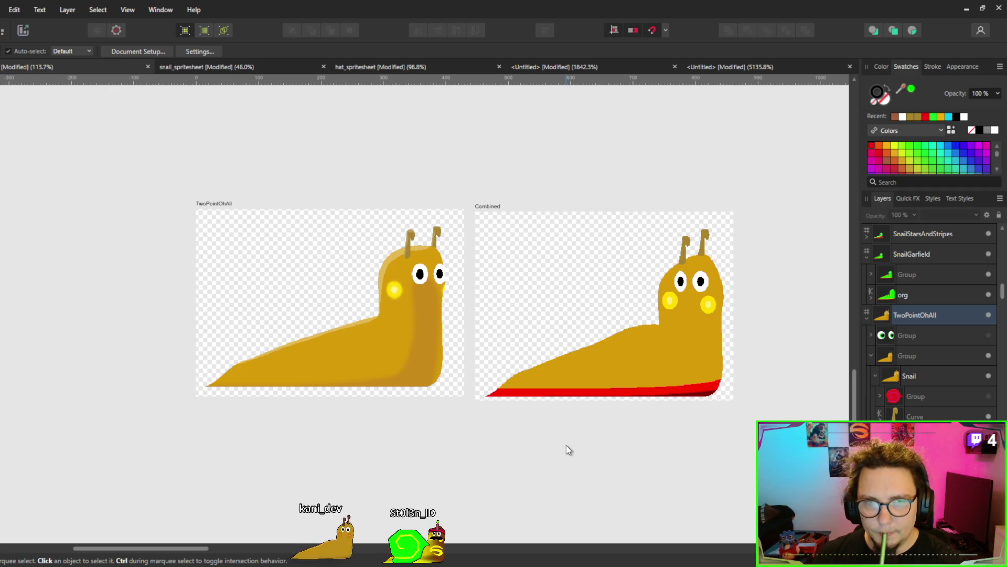
pyautogui.scroll(4, 404, 402)
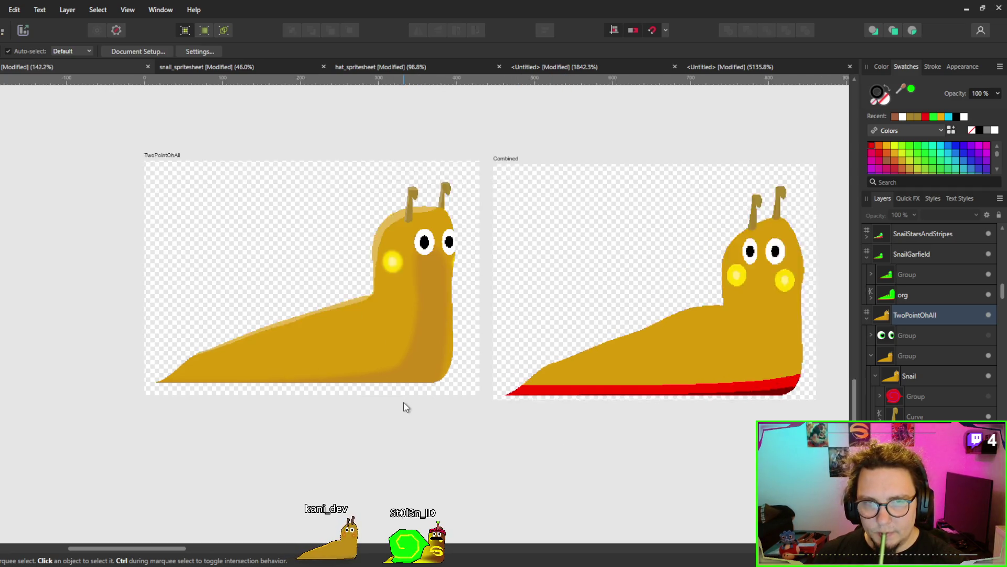
pyautogui.click(424, 322)
pyautogui.scroll(-3, 962, 385)
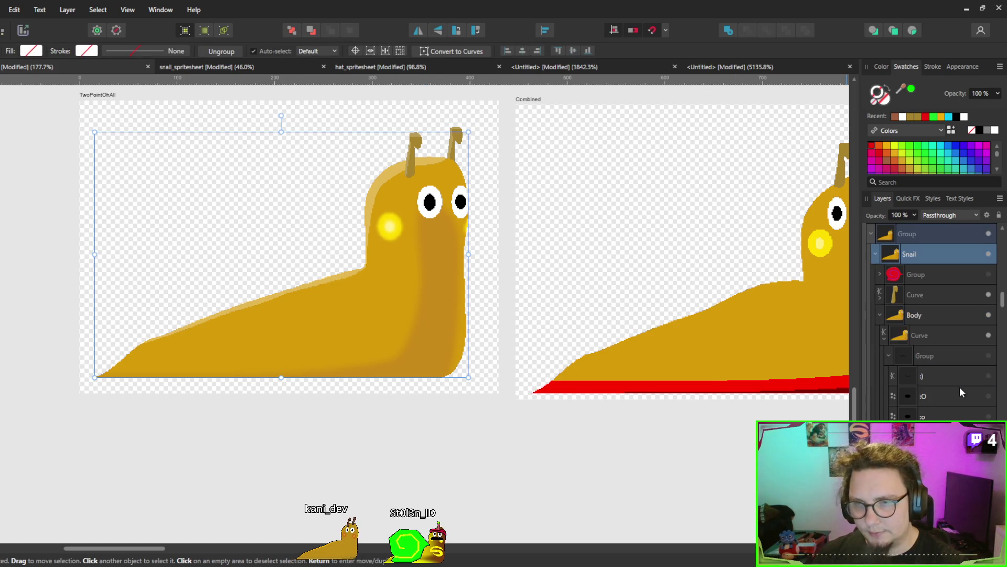
pyautogui.scroll(-3, 916, 357)
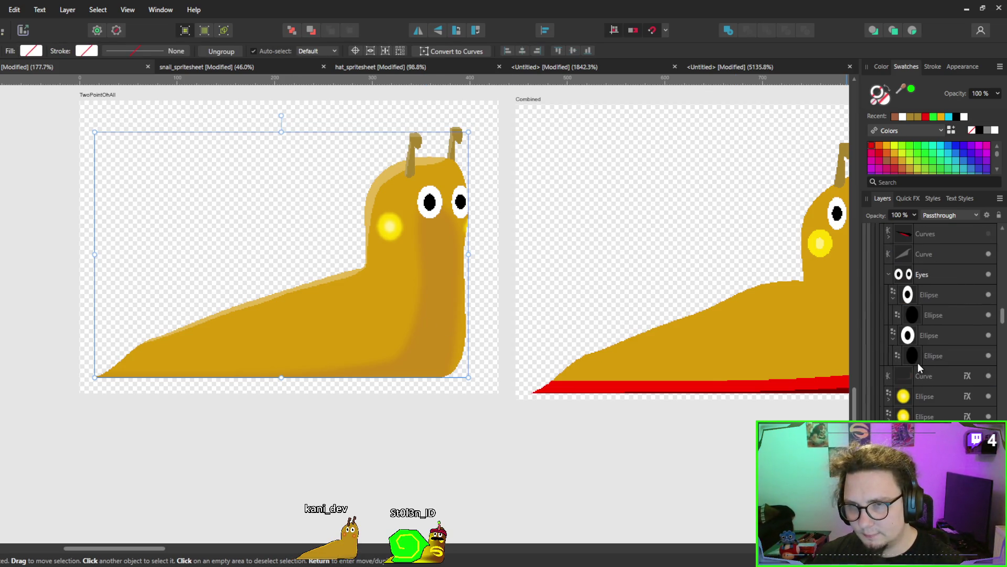
# Give the snail's front Curve no stroke and a red fill at 30% layer opacity.
pyautogui.click(910, 378)
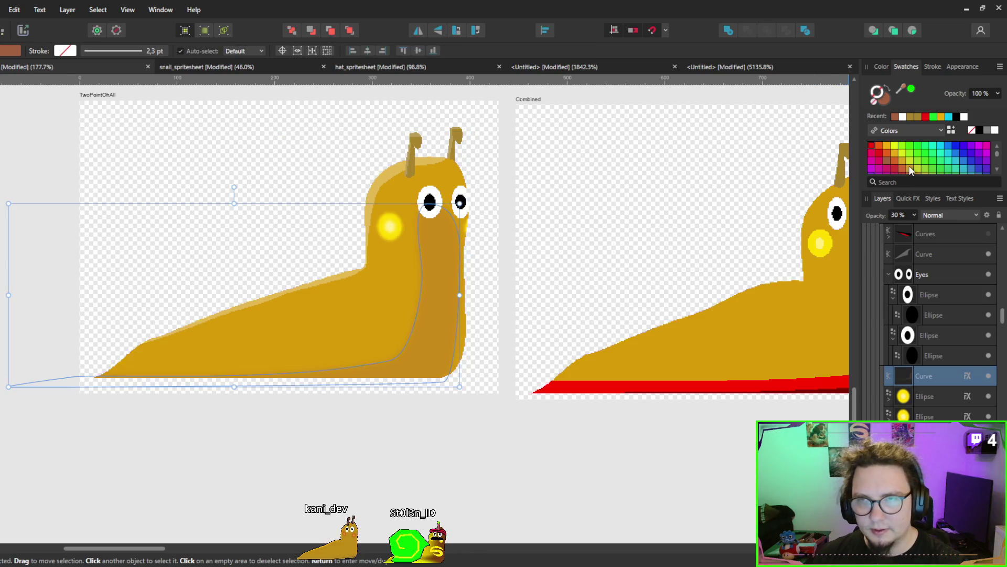
pyautogui.click(880, 154)
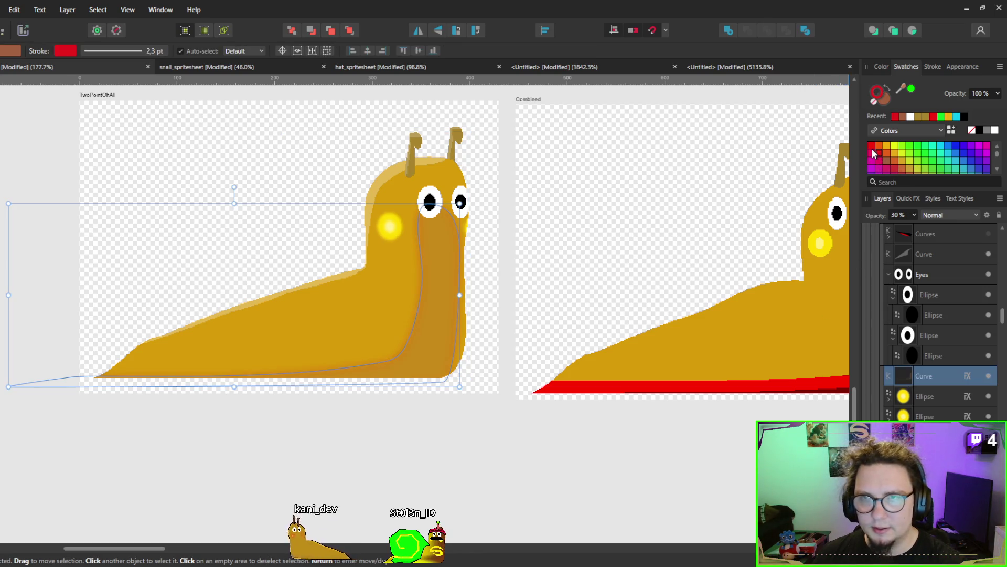
pyautogui.click(881, 104)
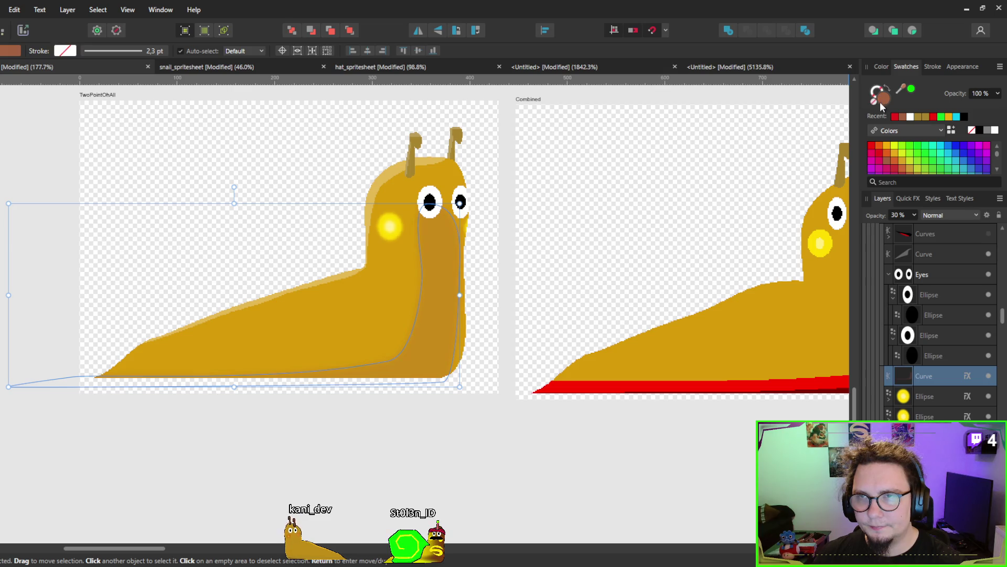
pyautogui.click(873, 148)
pyautogui.scroll(-2, 551, 286)
pyautogui.hscroll(2, 551, 286)
# Deselect the curve and pan around to judge the orange shading on the head.
pyautogui.click(539, 278)
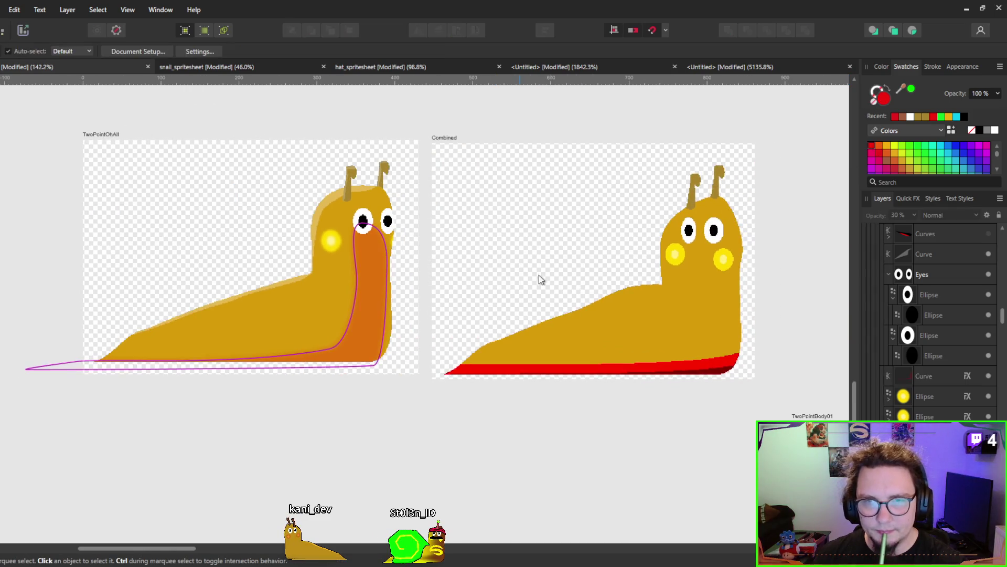
pyautogui.hscroll(-3, 506, 231)
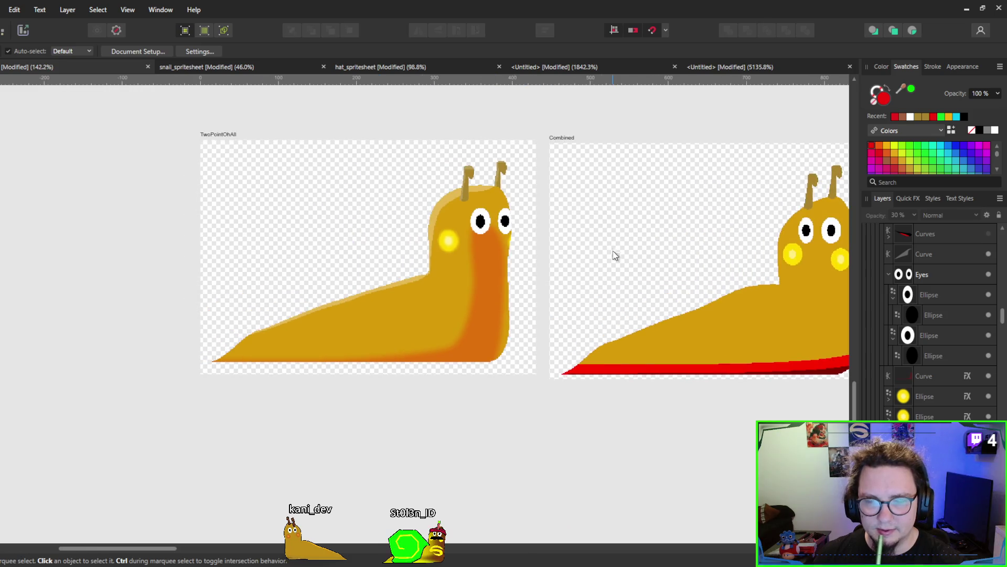
pyautogui.hscroll(1, 611, 254)
pyautogui.hscroll(1, 481, 355)
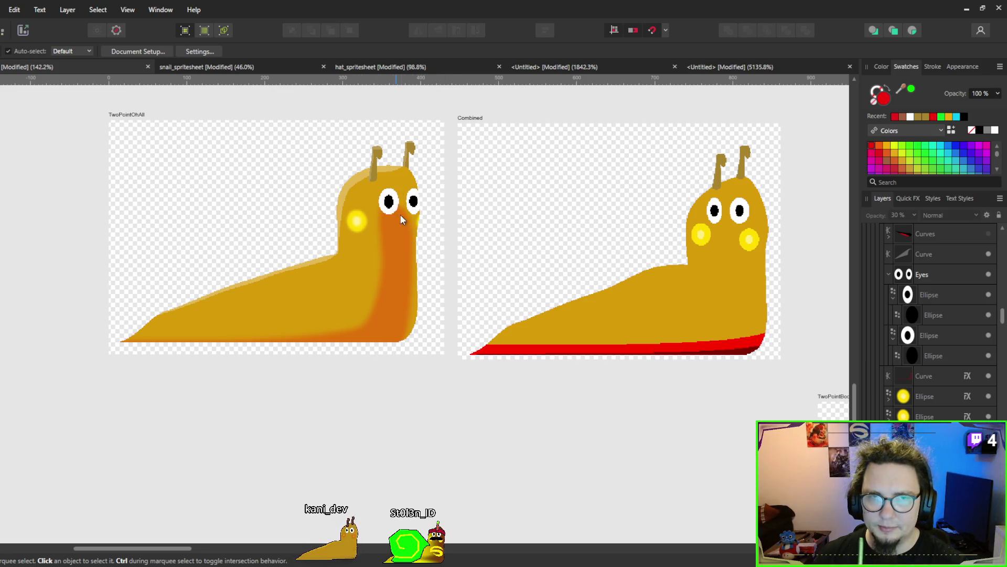
pyautogui.scroll(1, 495, 292)
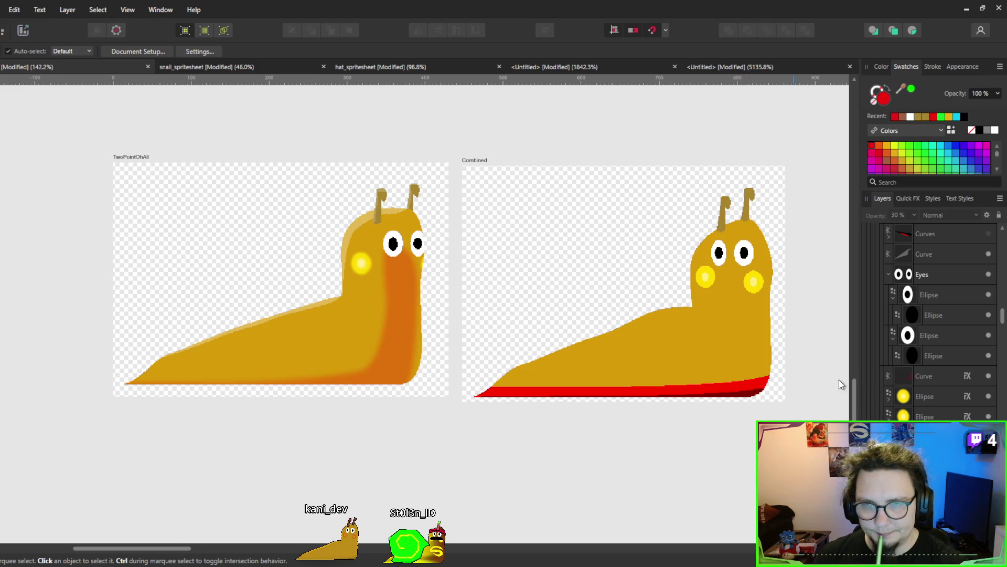
pyautogui.scroll(-4, 517, 312)
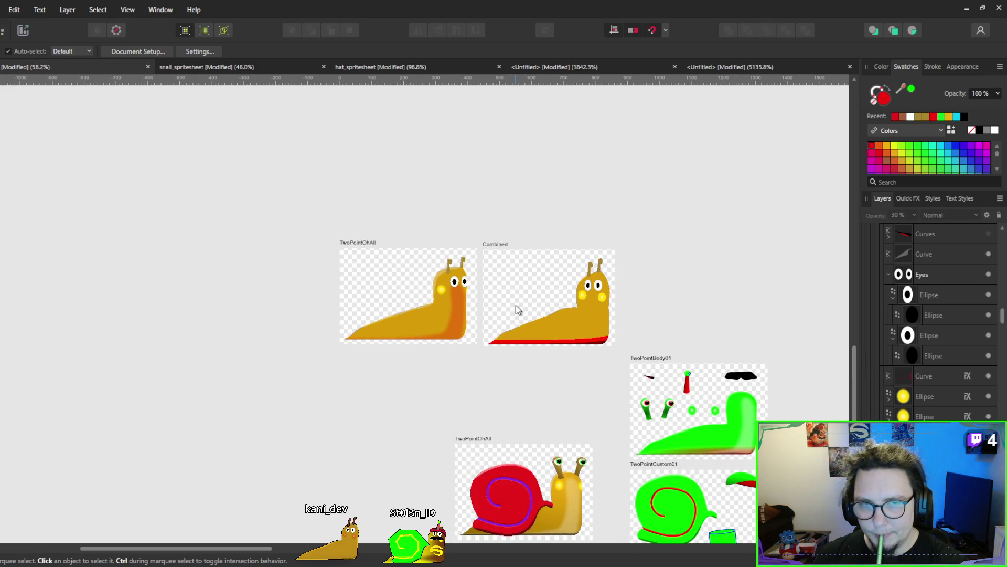
pyautogui.scroll(5, 675, 386)
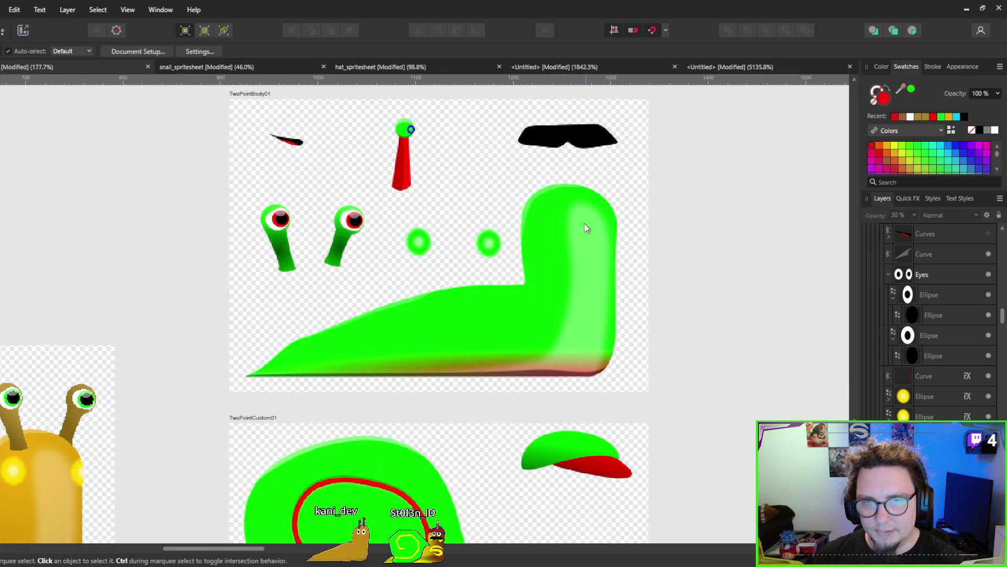
pyautogui.scroll(-4, 568, 355)
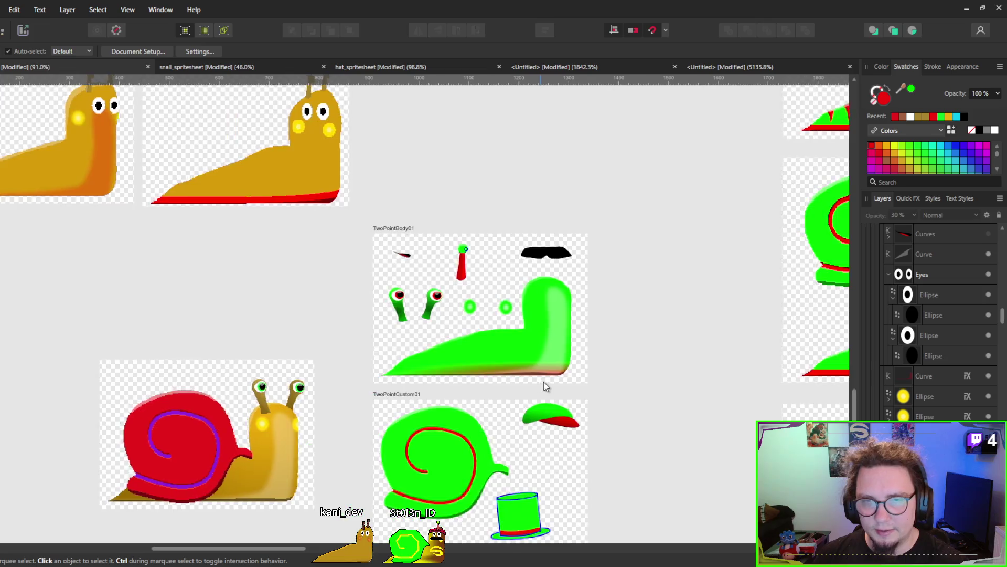
# Remove the orange shading curve from the left yellow snail.
pyautogui.scroll(2, 522, 330)
pyautogui.moveTo(521, 331)
pyautogui.mouseDown()
pyautogui.moveTo(544, 401)
pyautogui.moveTo(527, 407)
pyautogui.moveTo(533, 358)
pyautogui.mouseUp()
pyautogui.scroll(1, 532, 357)
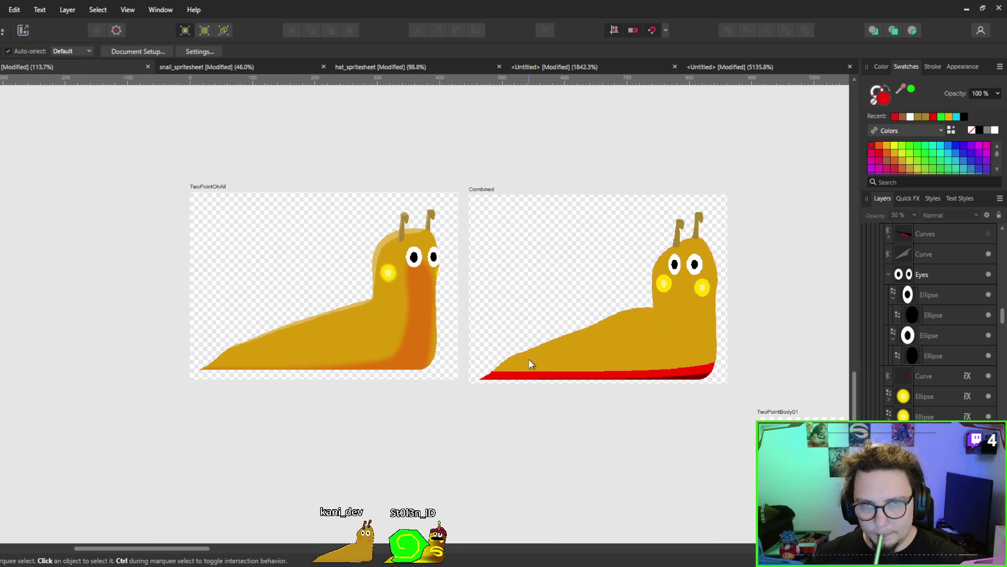
pyautogui.click(528, 360)
pyautogui.click(493, 452)
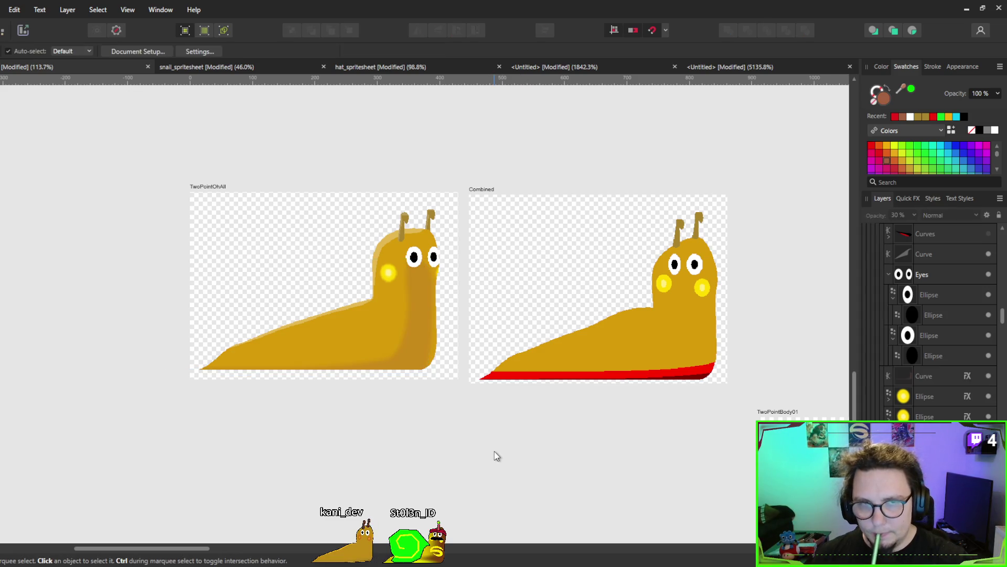
# Zoom out across the spritesheet and select the green striped snail group.
pyautogui.scroll(-5, 771, 282)
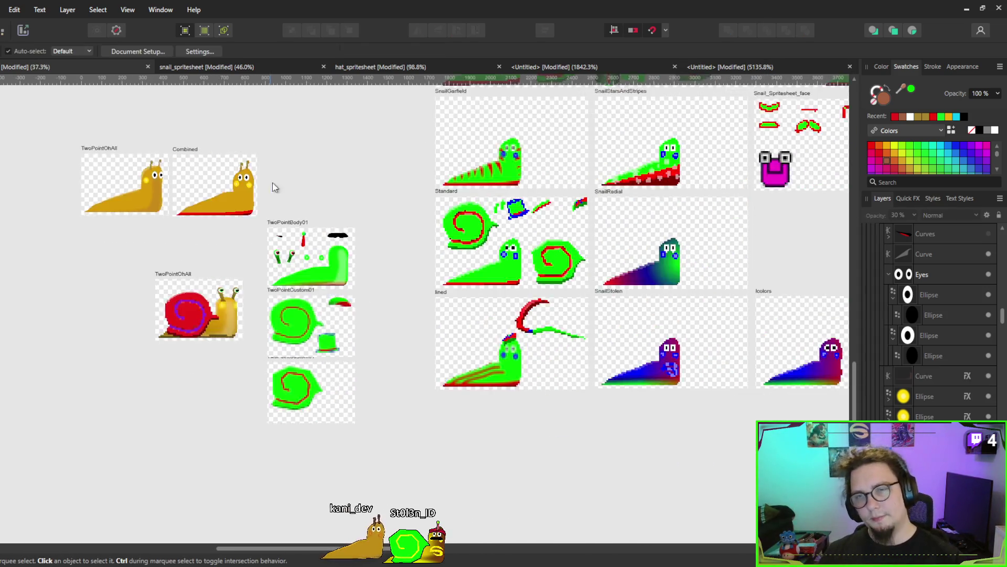
pyautogui.scroll(3, 332, 294)
pyautogui.scroll(1, 373, 387)
pyautogui.scroll(2, 386, 341)
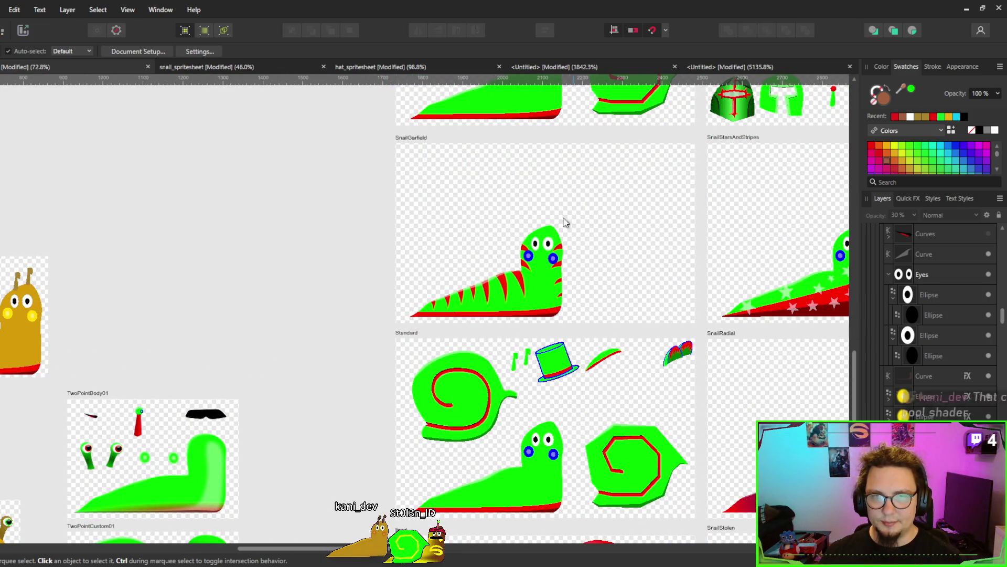
pyautogui.click(545, 300)
pyautogui.scroll(3, 543, 295)
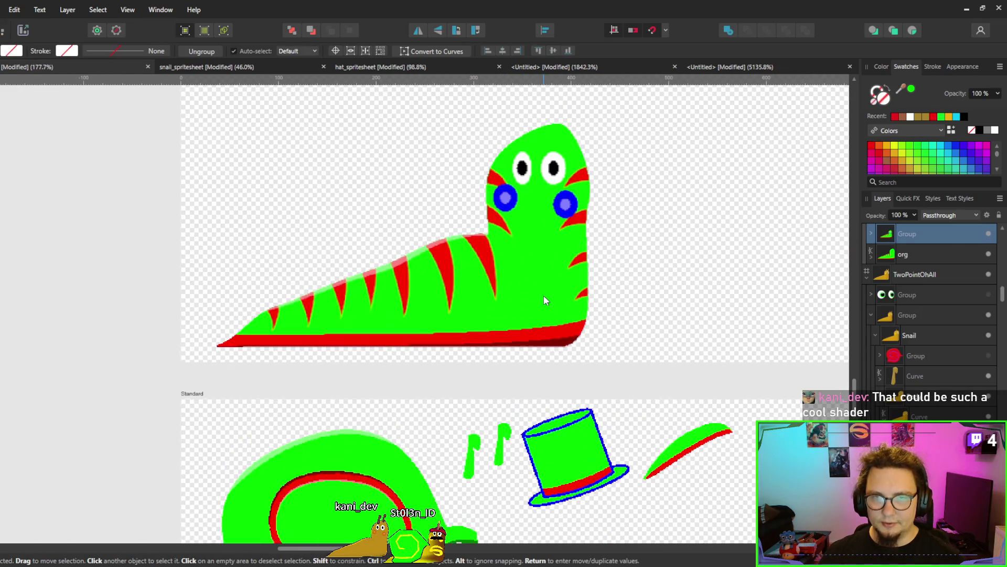
pyautogui.scroll(1, 542, 290)
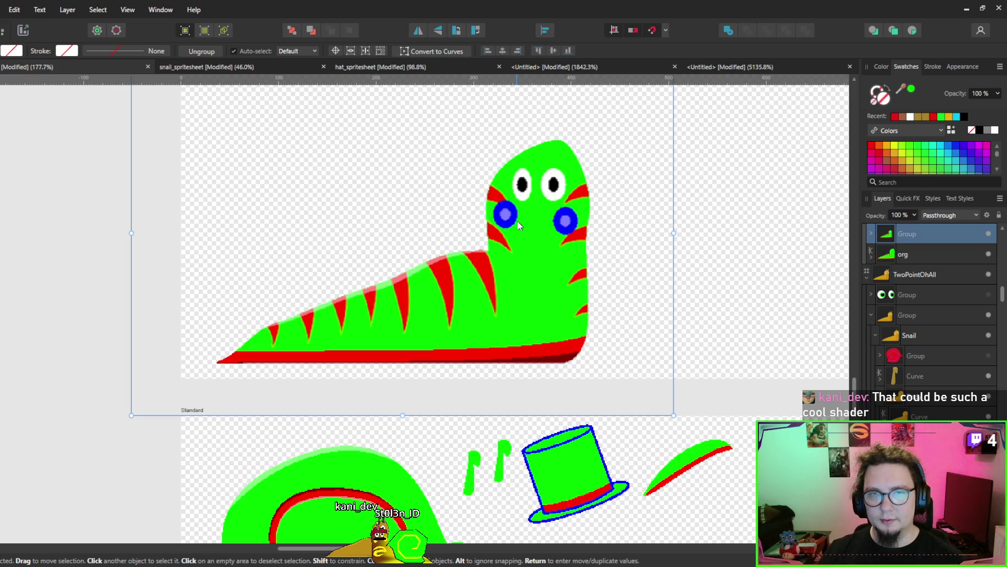
# Select the striped SnailGarfield snail group, then switch over to Godot with Alt+Tab.
pyautogui.scroll(-2, 588, 238)
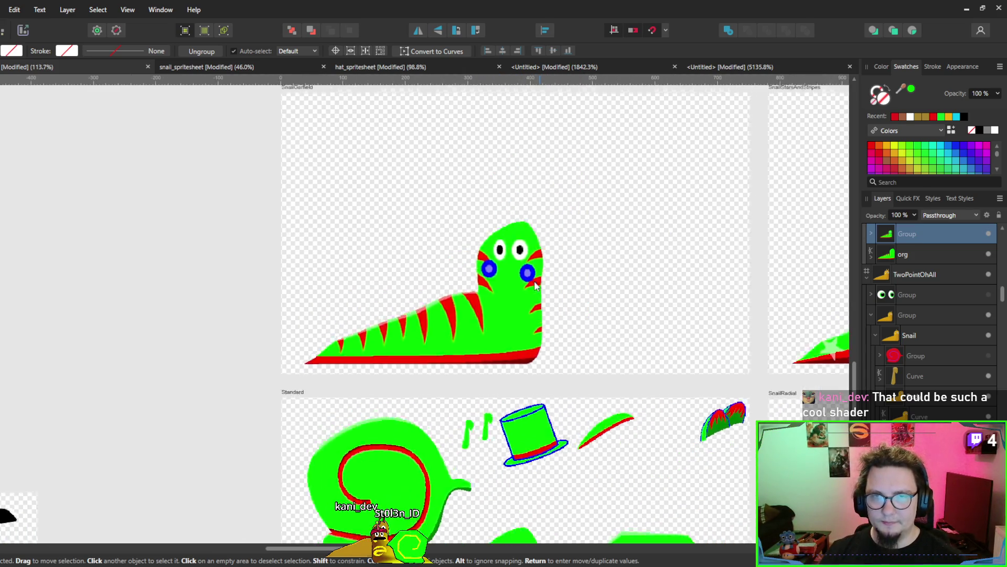
pyautogui.scroll(2, 506, 283)
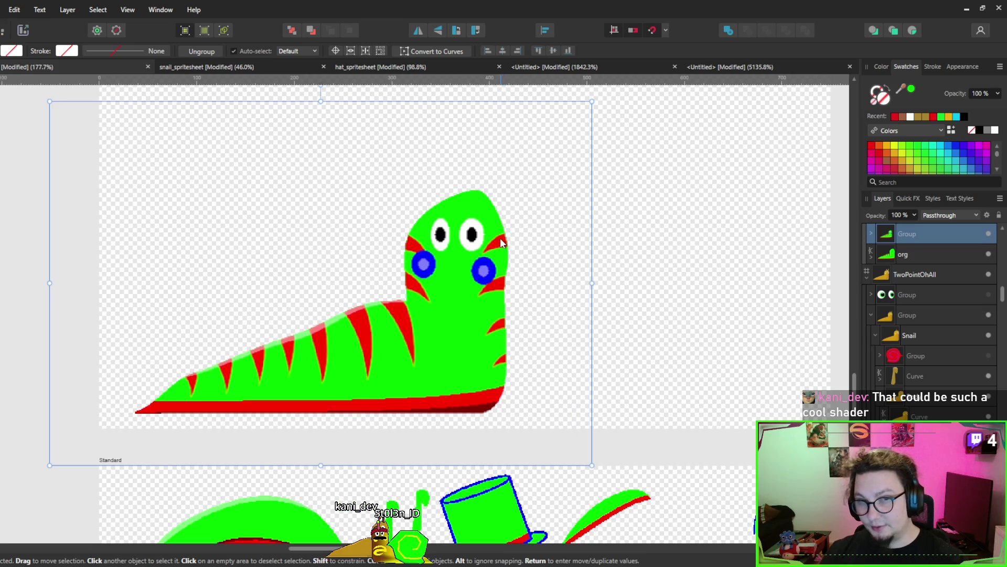
pyautogui.scroll(-2, 439, 231)
pyautogui.hscroll(-3, 438, 232)
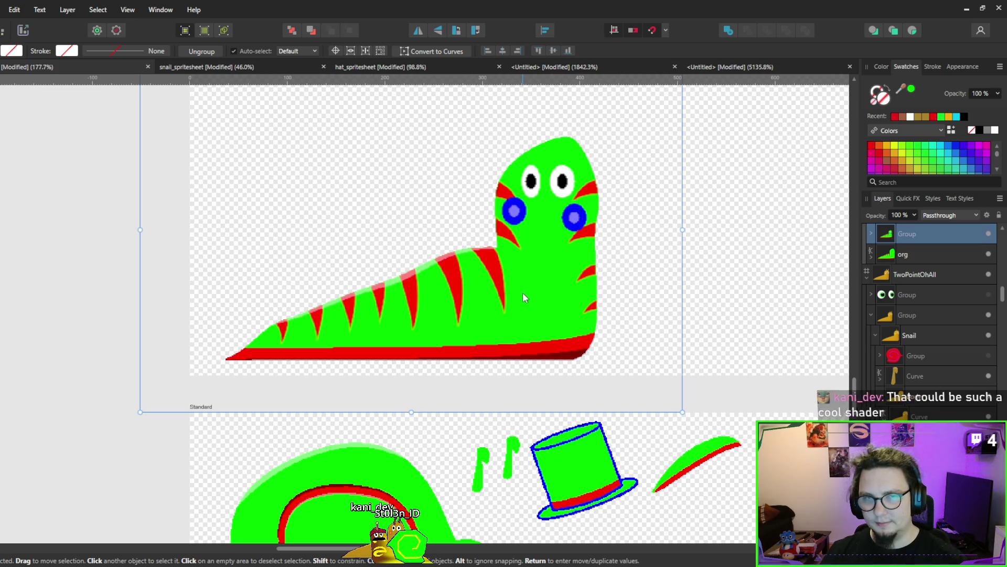
pyautogui.scroll(-3, 522, 292)
pyautogui.scroll(-2, 448, 270)
pyautogui.click(480, 281)
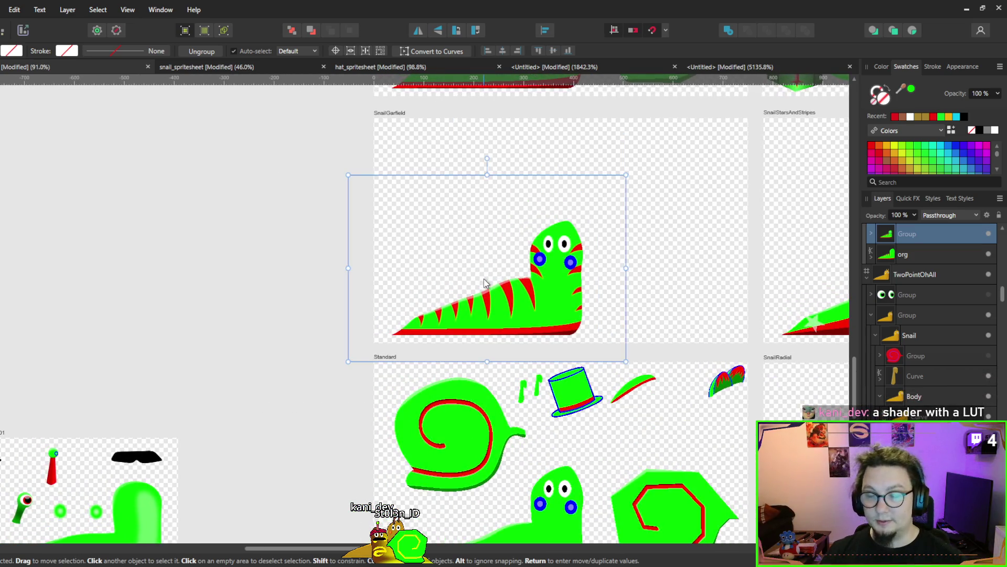
pyautogui.hscroll(-2, 488, 280)
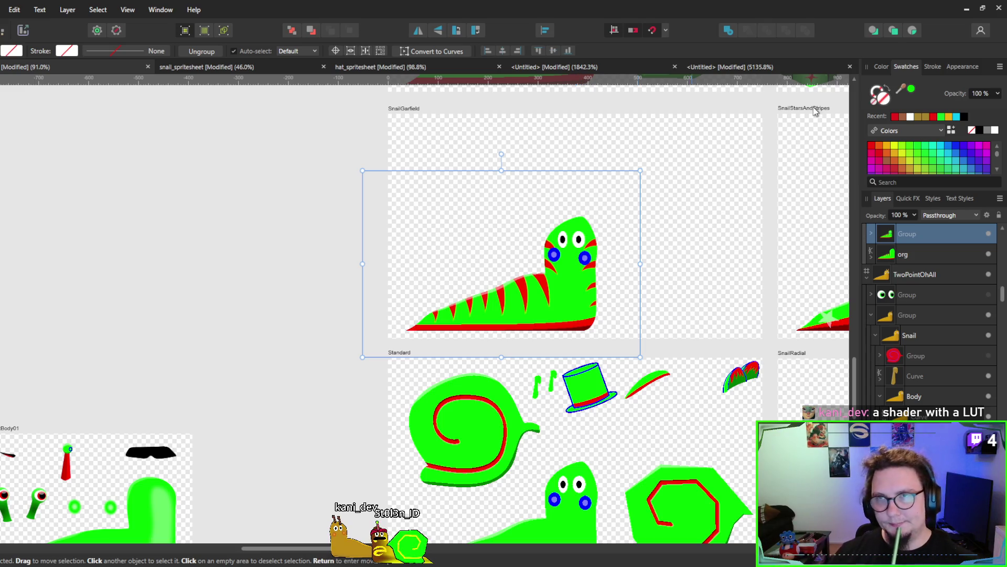
pyautogui.hotkey('alt', 'Tab')
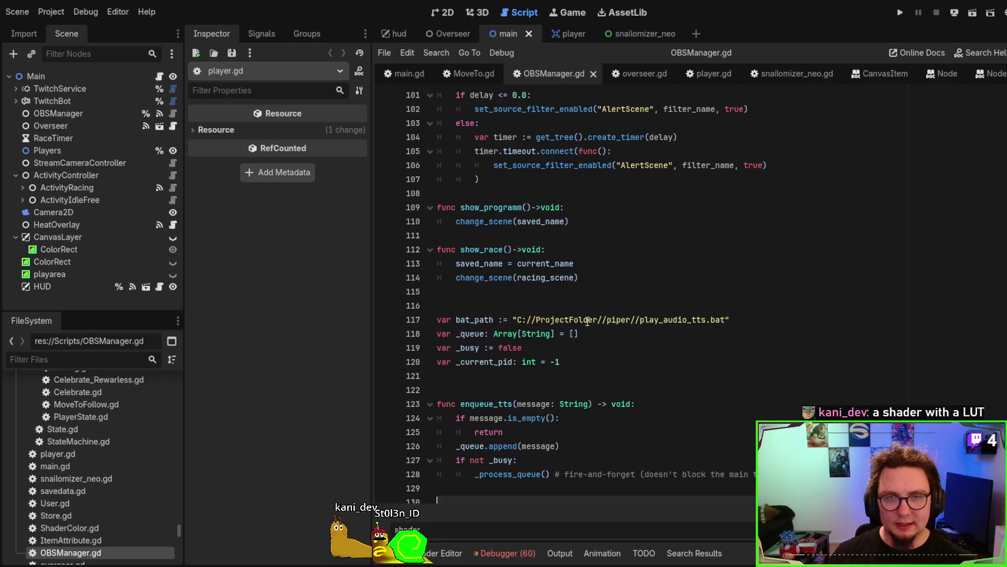
# Open the player scene, expand the shell node and select squishy to show its shader parameters.
pyautogui.click(586, 324)
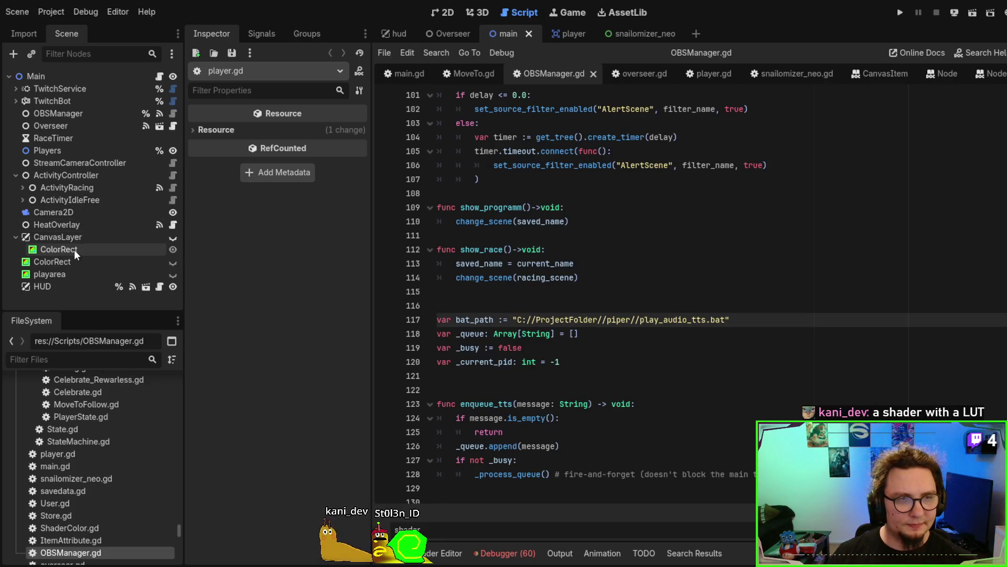
pyautogui.click(567, 33)
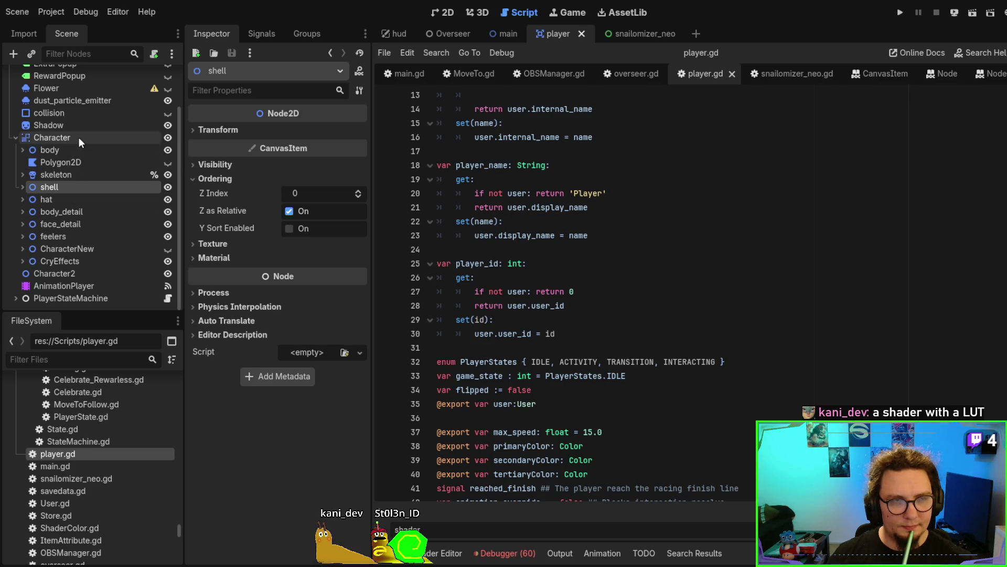
pyautogui.click(23, 186)
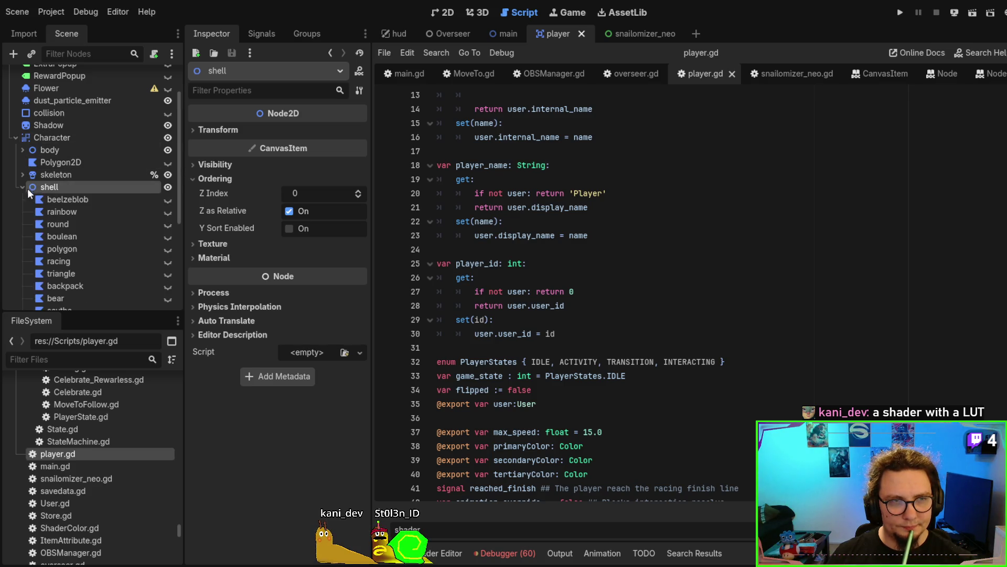
pyautogui.scroll(-5, 53, 204)
pyautogui.click(66, 204)
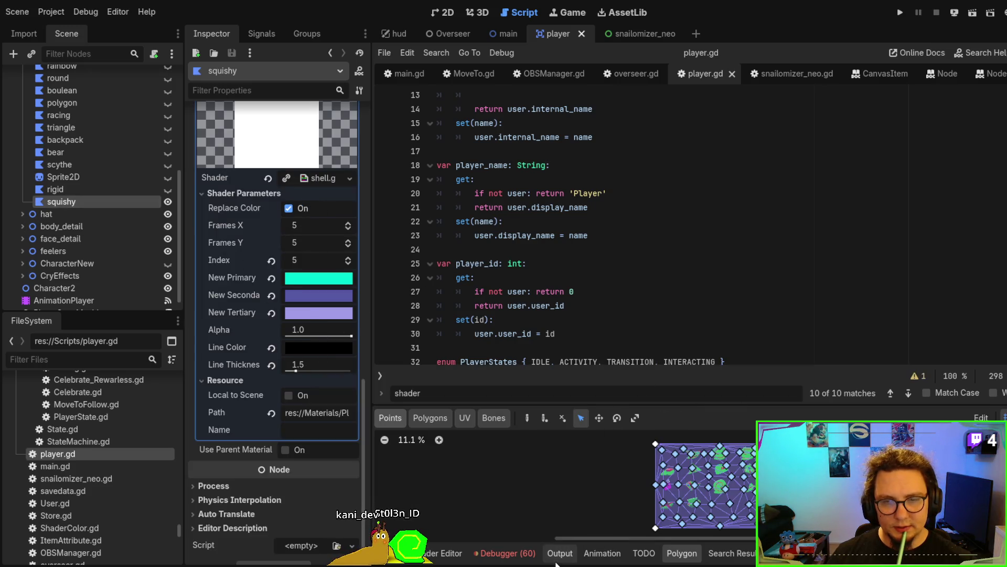
pyautogui.click(444, 553)
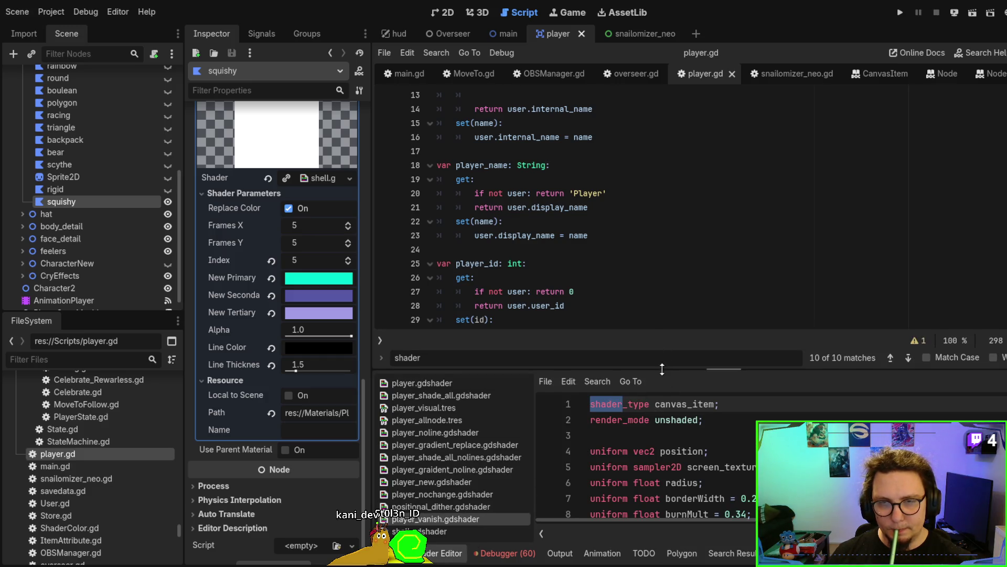
# Enlarge the shader editor, open shell.gdshader and highlight fragment()'s frame-offset calculation.
pyautogui.moveTo(665, 371); pyautogui.dragTo(654, 17)
pyautogui.scroll(-8, 801, 317)
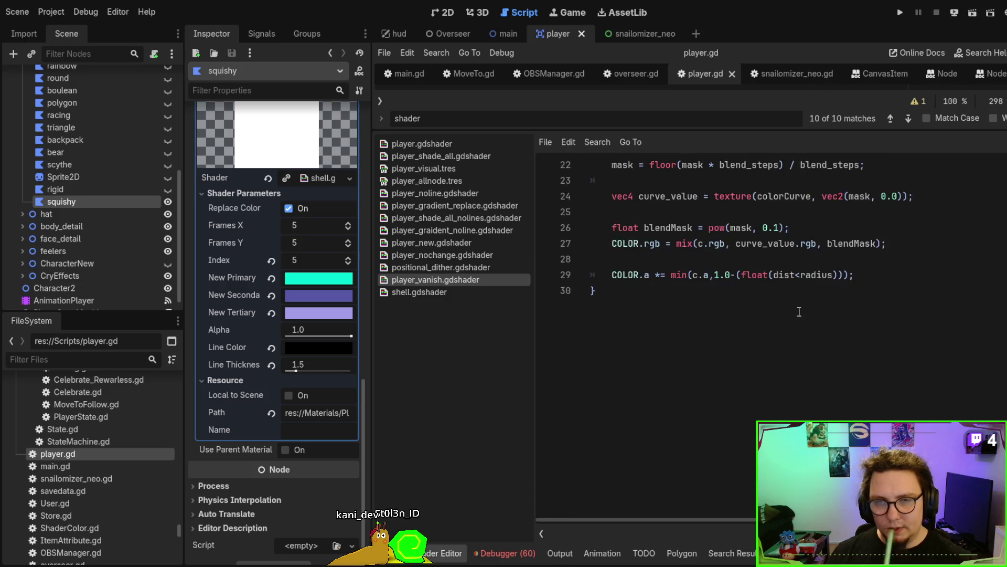
pyautogui.scroll(8, 787, 315)
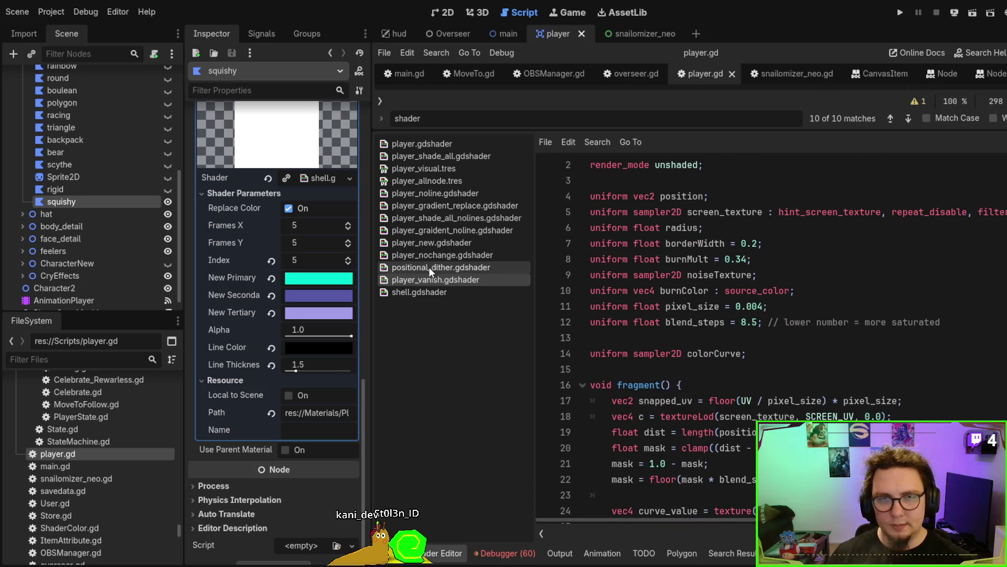
pyautogui.click(411, 290)
pyautogui.scroll(-13, 852, 346)
pyautogui.scroll(-20, 852, 347)
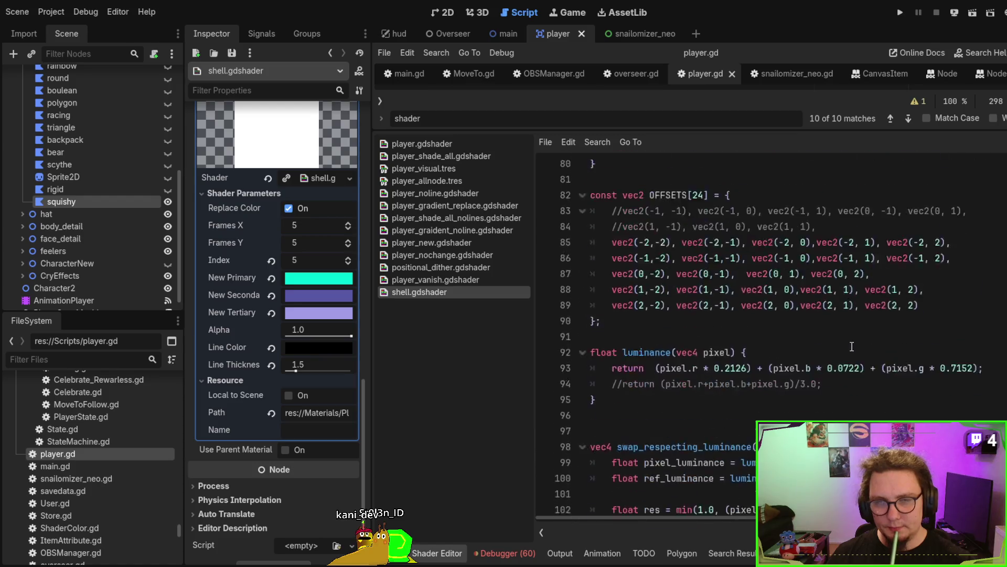
pyautogui.scroll(-3, 852, 346)
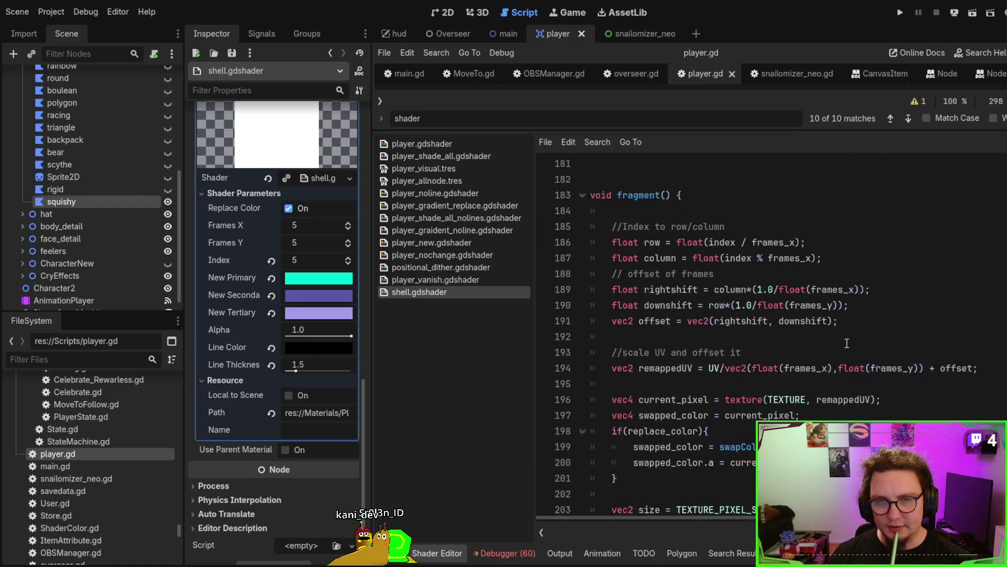
pyautogui.moveTo(602, 181); pyautogui.dragTo(608, 341)
pyautogui.click(876, 354)
# Highlight the OFFSETS outline loop on lines 207–212 and show every use of swapped_color.
pyautogui.moveTo(838, 274); pyautogui.dragTo(611, 180)
pyautogui.scroll(2, 612, 180)
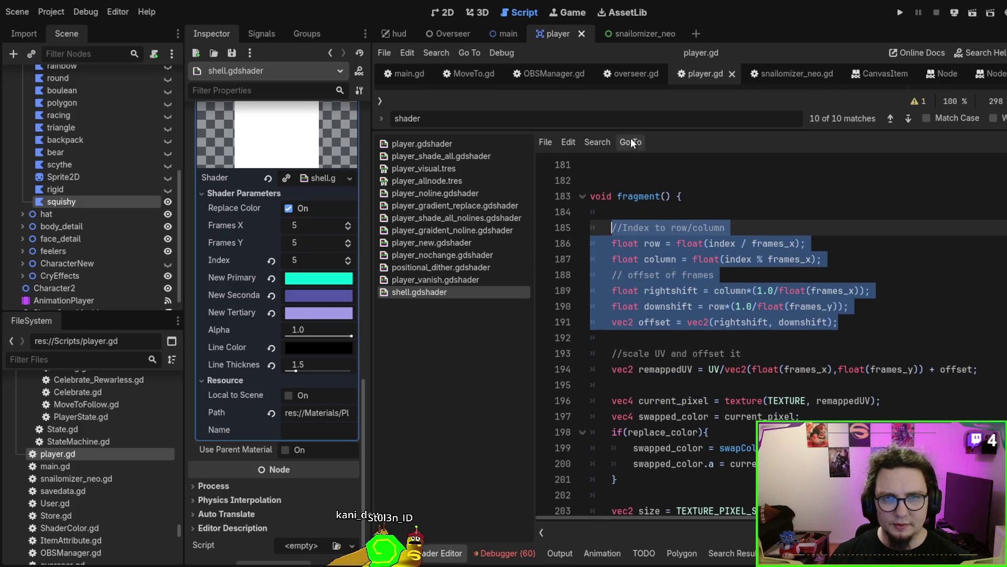
pyautogui.moveTo(656, 93)
pyautogui.mouseDown()
pyautogui.moveTo(677, 330)
pyautogui.moveTo(675, 149)
pyautogui.mouseUp()
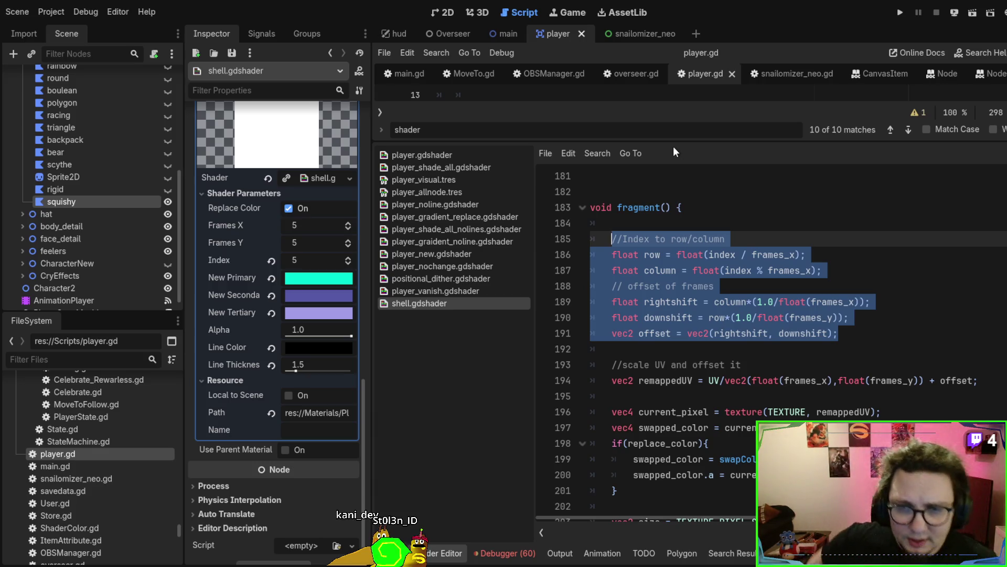
pyautogui.scroll(-6, 699, 290)
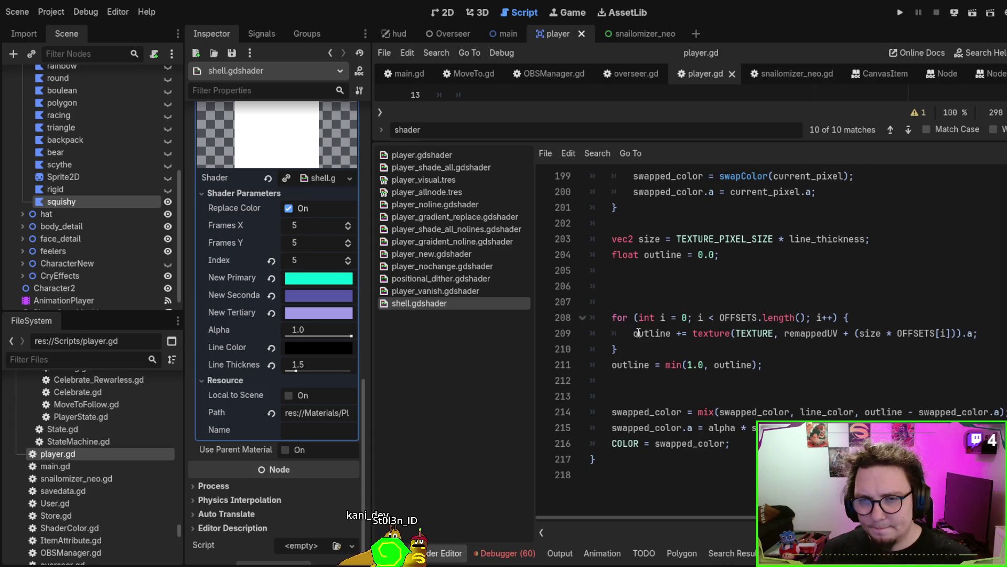
pyautogui.moveTo(614, 317); pyautogui.dragTo(612, 380)
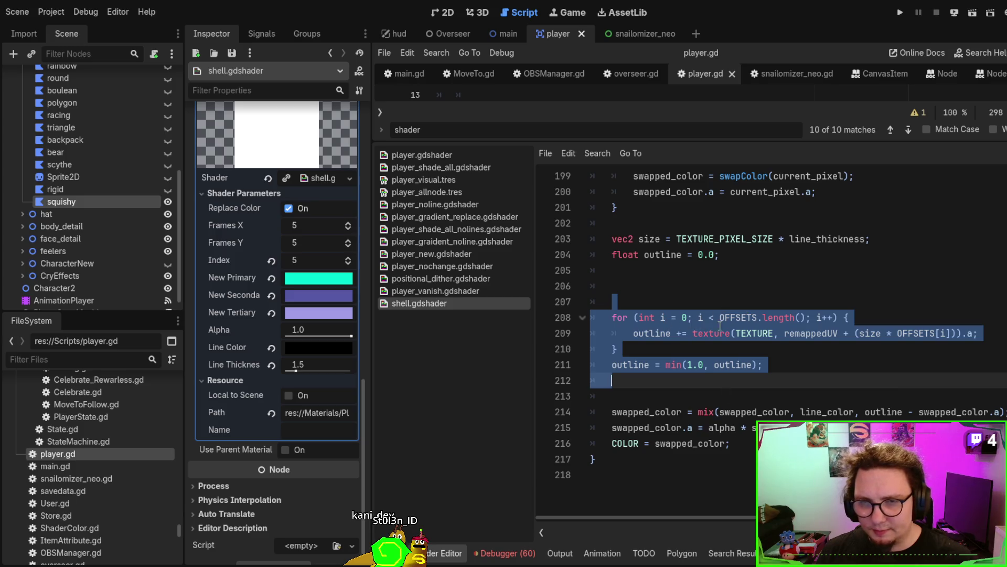
pyautogui.click(832, 417)
pyautogui.doubleClick(929, 412)
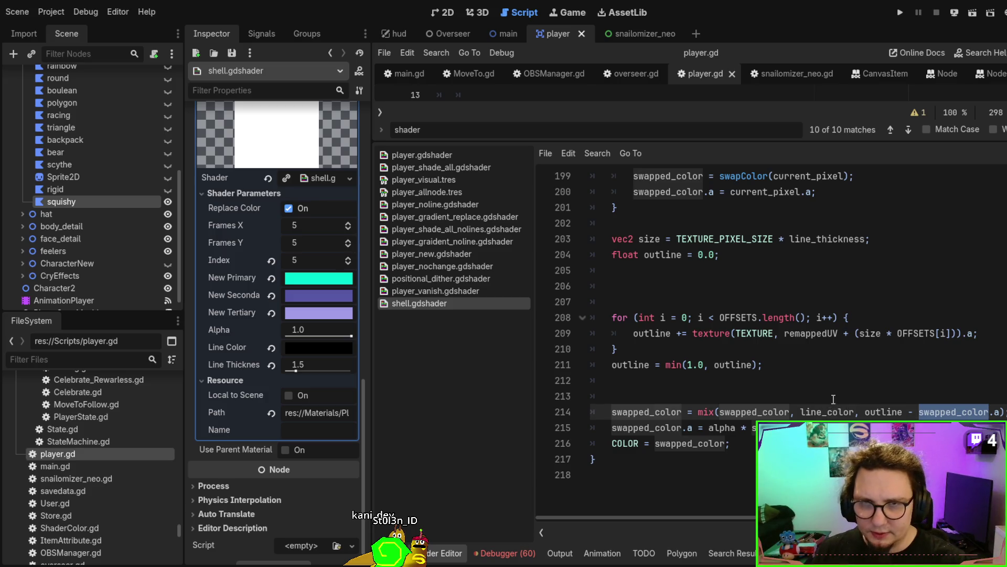
pyautogui.scroll(3, 826, 368)
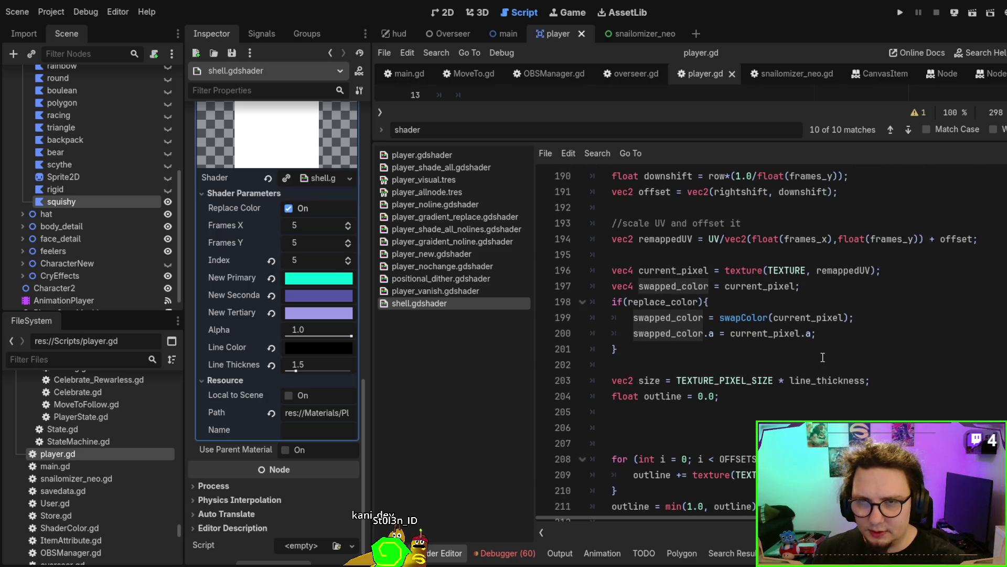
# Search for swapColor and jump to its function definition at line 142.
pyautogui.doubleClick(734, 319)
pyautogui.hotkey('ctrl', 'f')
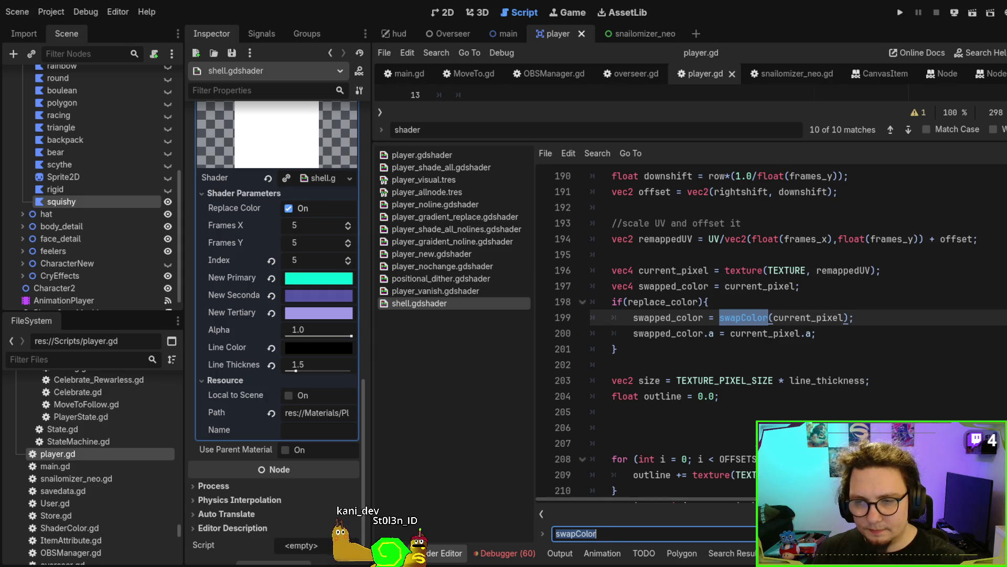
pyautogui.press('Return')
pyautogui.scroll(-3, 830, 329)
pyautogui.scroll(1, 830, 329)
pyautogui.click(657, 286)
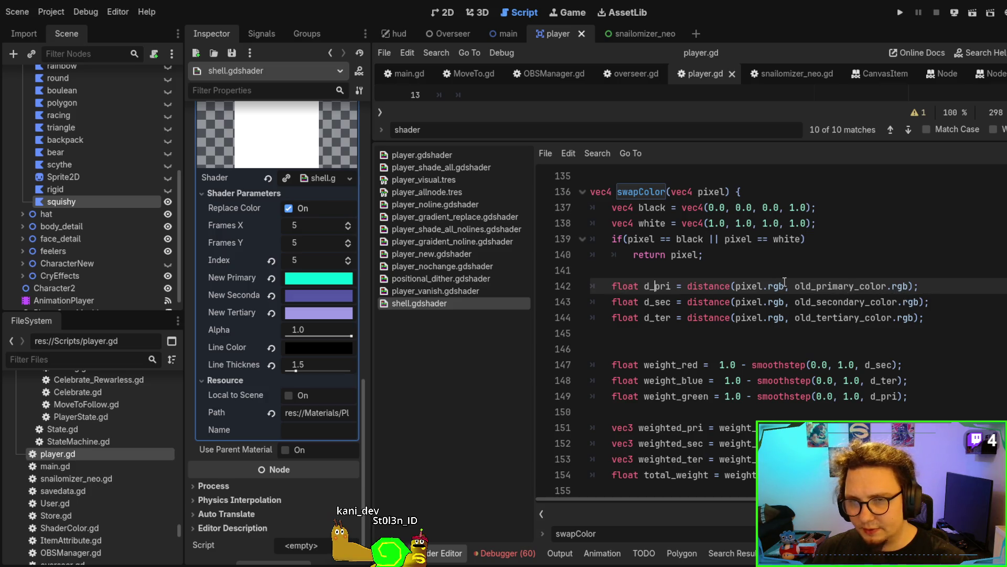
pyautogui.scroll(-1, 792, 326)
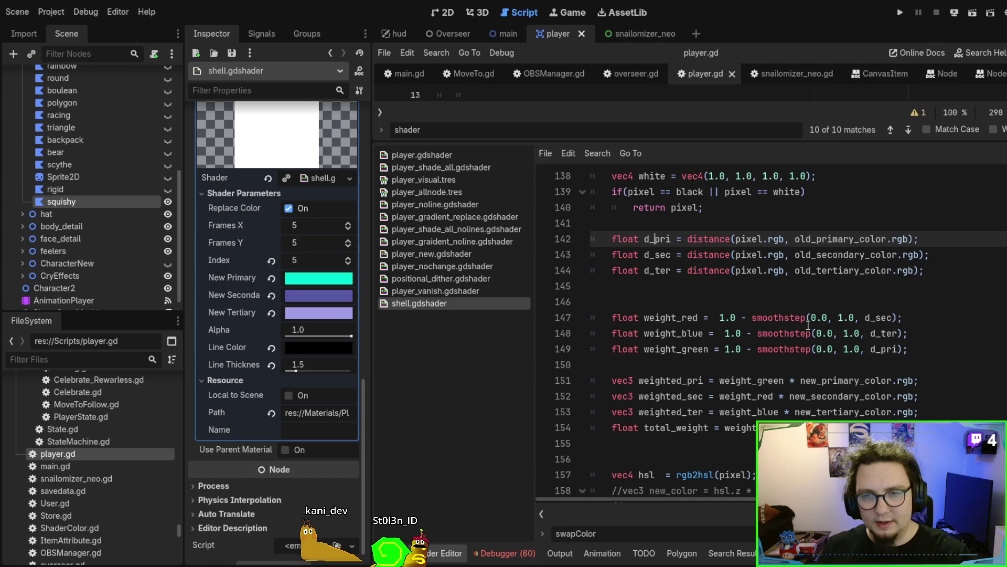
# Highlight swapColor's colour-weighting code, lines 141–154.
pyautogui.moveTo(908, 349); pyautogui.dragTo(590, 317)
pyautogui.scroll(-2, 603, 318)
pyautogui.click(942, 334)
pyautogui.moveTo(942, 333); pyautogui.dragTo(872, 264)
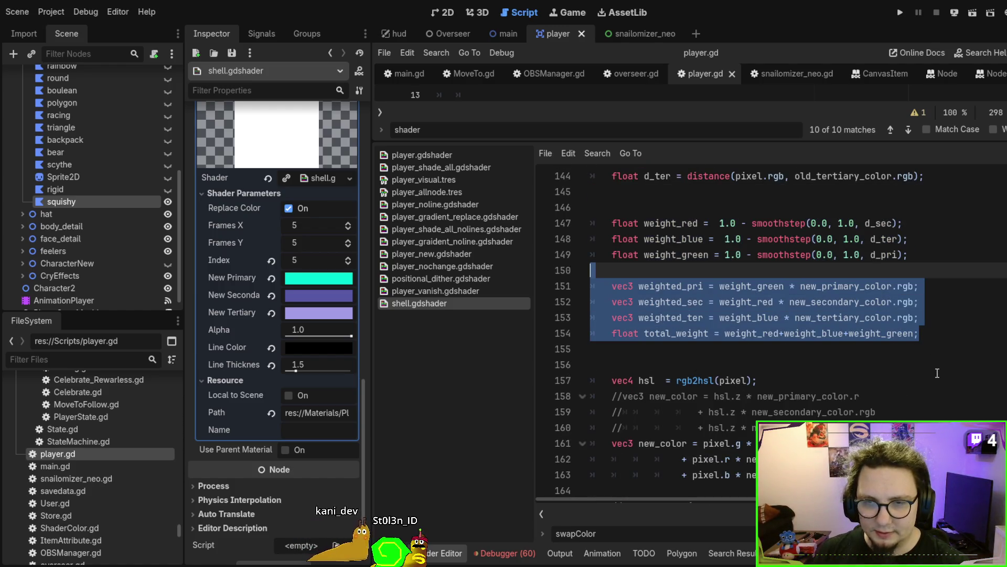
pyautogui.scroll(-1, 937, 372)
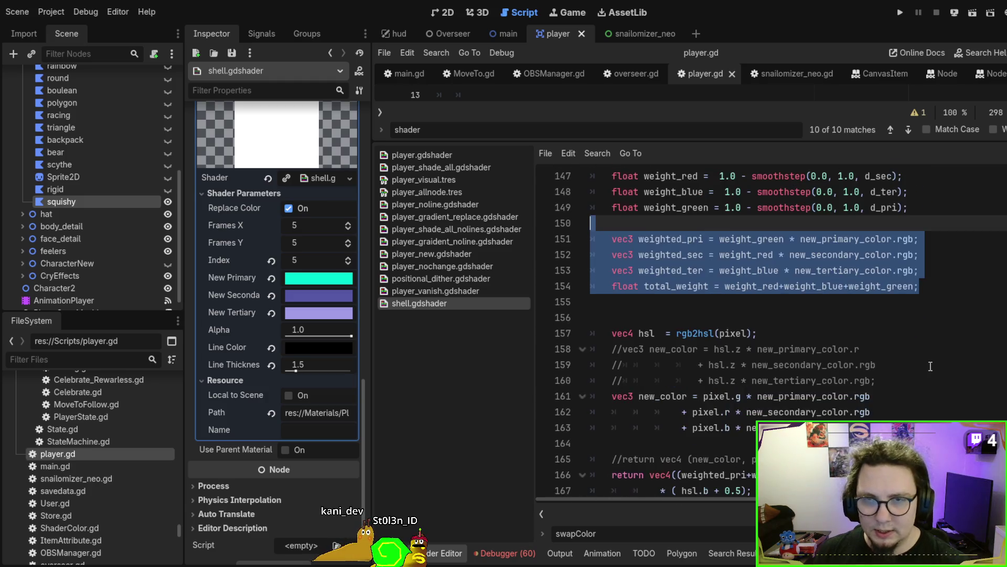
pyautogui.moveTo(713, 334); pyautogui.dragTo(755, 427)
pyautogui.scroll(5, 914, 402)
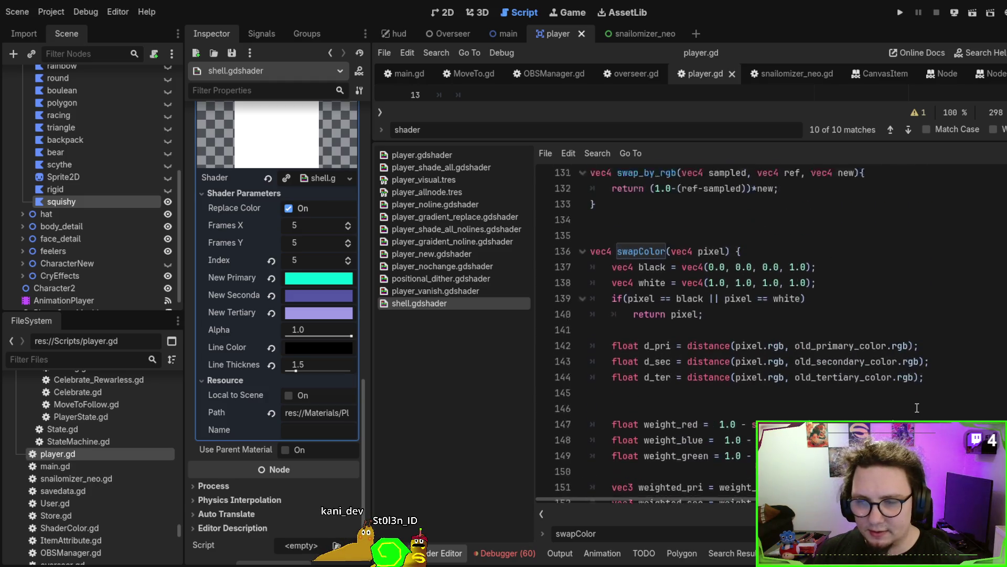
pyautogui.scroll(-1, 915, 401)
pyautogui.click(891, 344)
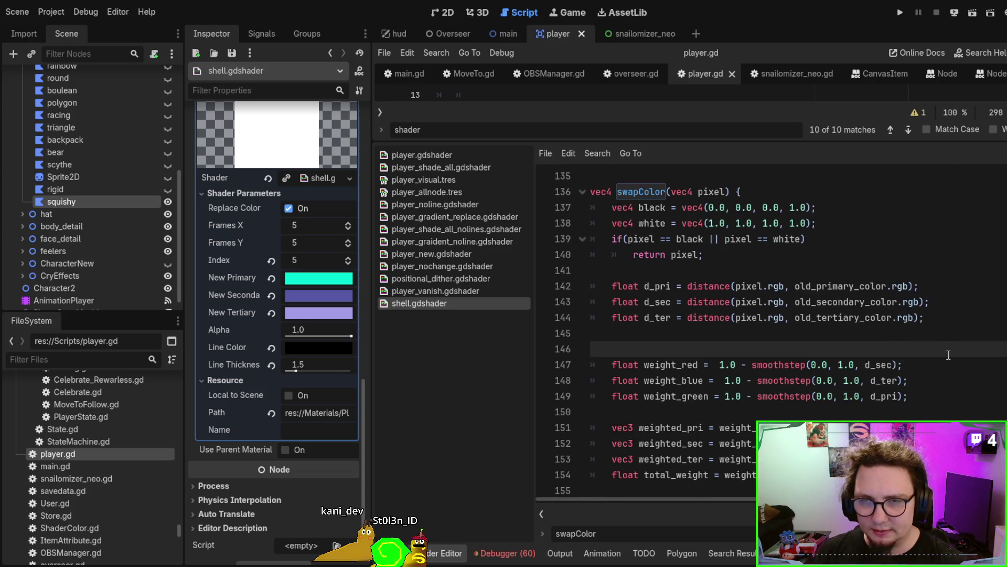
pyautogui.scroll(-2, 948, 355)
pyautogui.moveTo(955, 369)
pyautogui.mouseDown()
pyautogui.moveTo(677, 255)
pyautogui.moveTo(680, 176)
pyautogui.mouseUp()
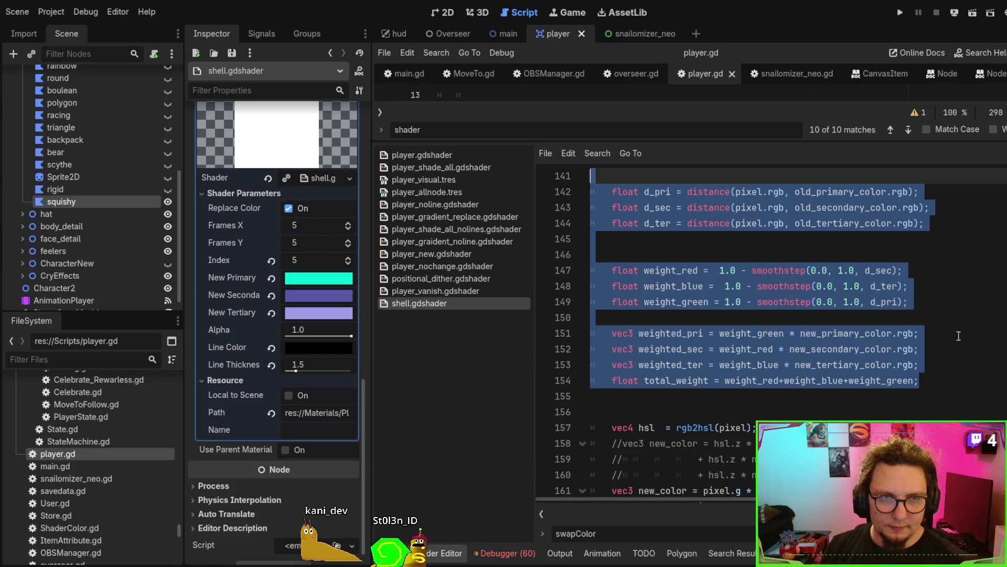
# Highlight the new colour uniforms (lines 9–11) and old colour constants (lines 13–15), then return to 2D.
pyautogui.scroll(20, 886, 294)
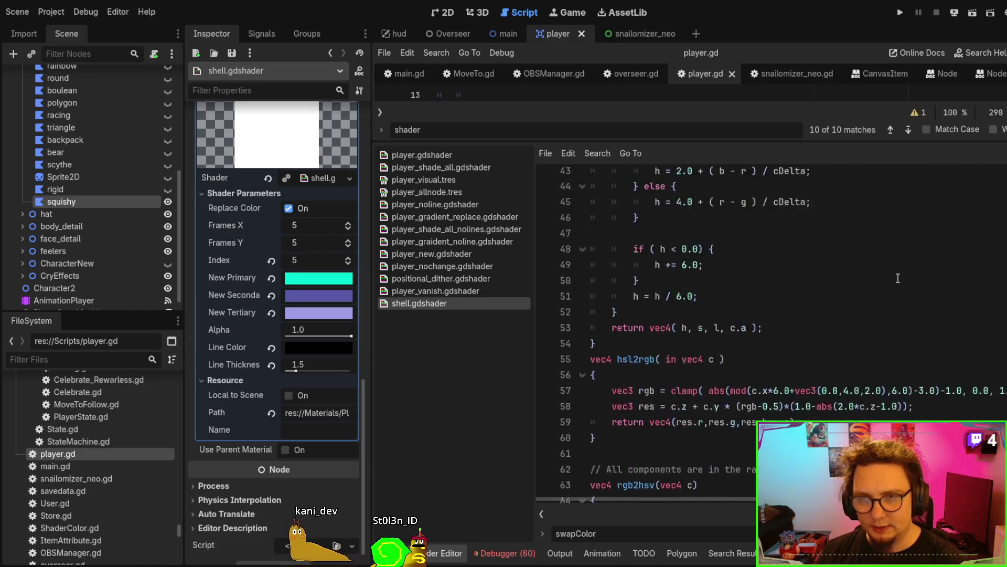
pyautogui.scroll(4, 895, 282)
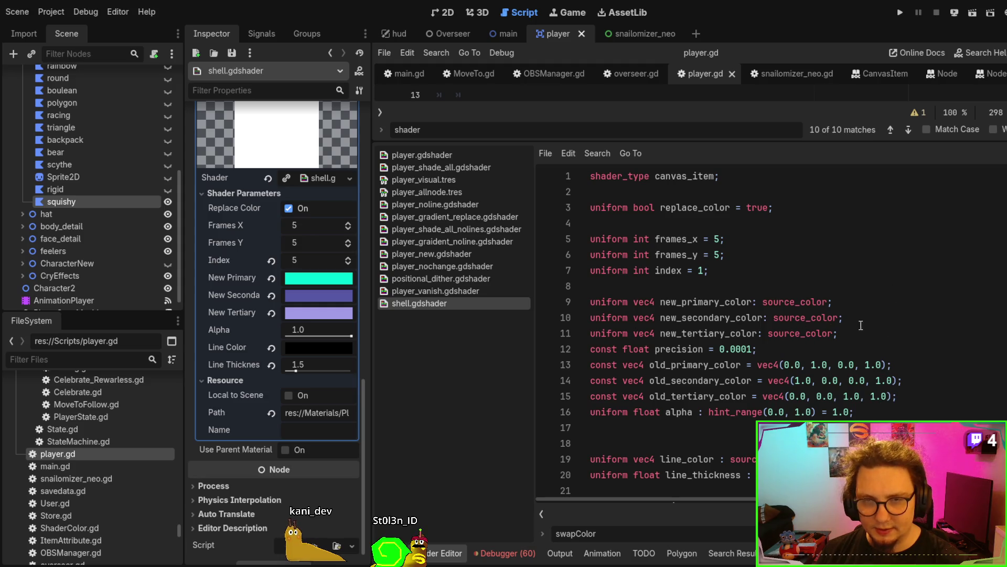
pyautogui.moveTo(861, 325); pyautogui.dragTo(754, 296)
pyautogui.moveTo(898, 397)
pyautogui.mouseDown()
pyautogui.moveTo(640, 365)
pyautogui.moveTo(500, 366)
pyautogui.mouseUp()
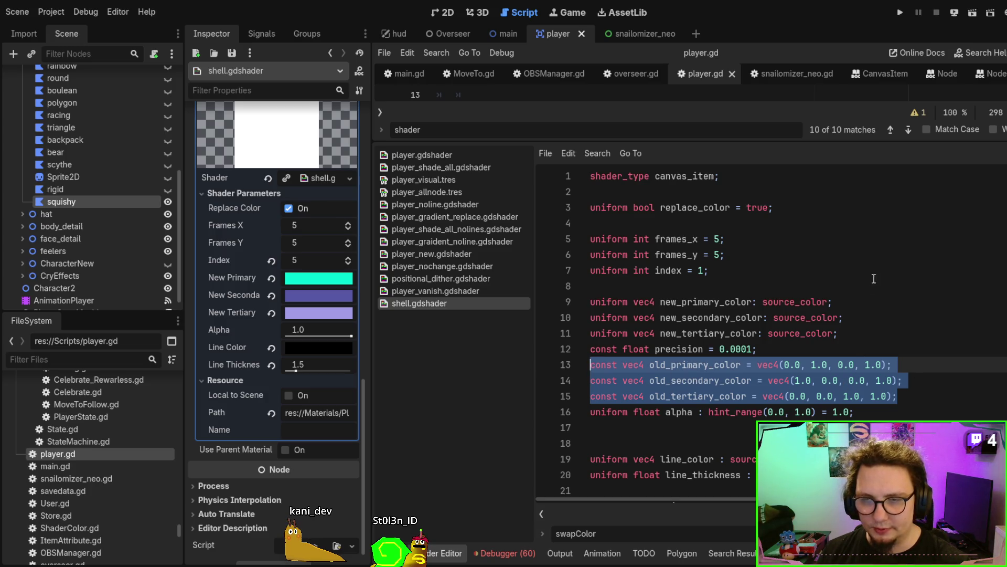
pyautogui.moveTo(746, 142); pyautogui.dragTo(803, 416)
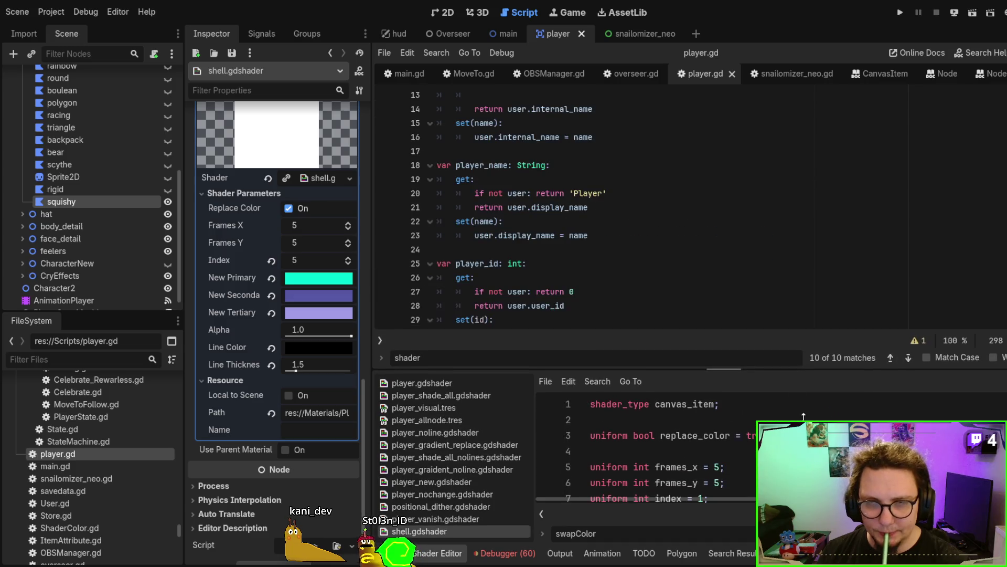
pyautogui.click(447, 12)
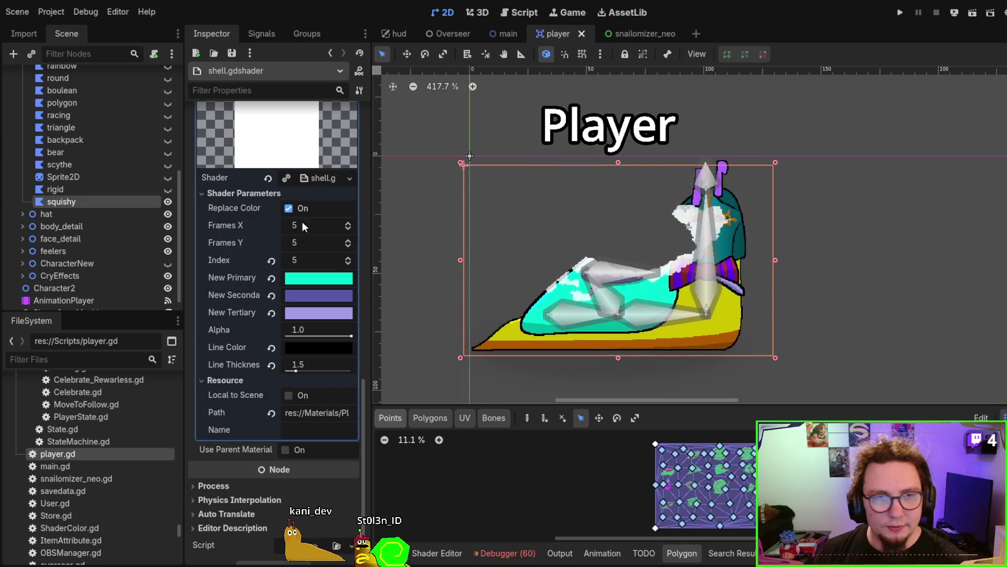
# Reset the Character's burn shader Radius and set it to -0.06, then run the player scene with F6.
pyautogui.scroll(4, 52, 159)
pyautogui.click(61, 129)
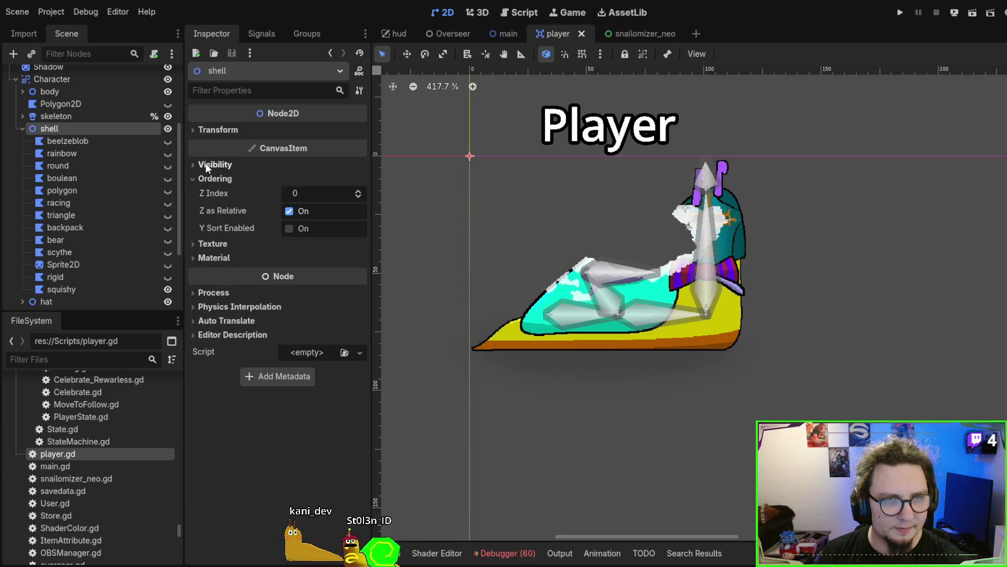
pyautogui.click(62, 81)
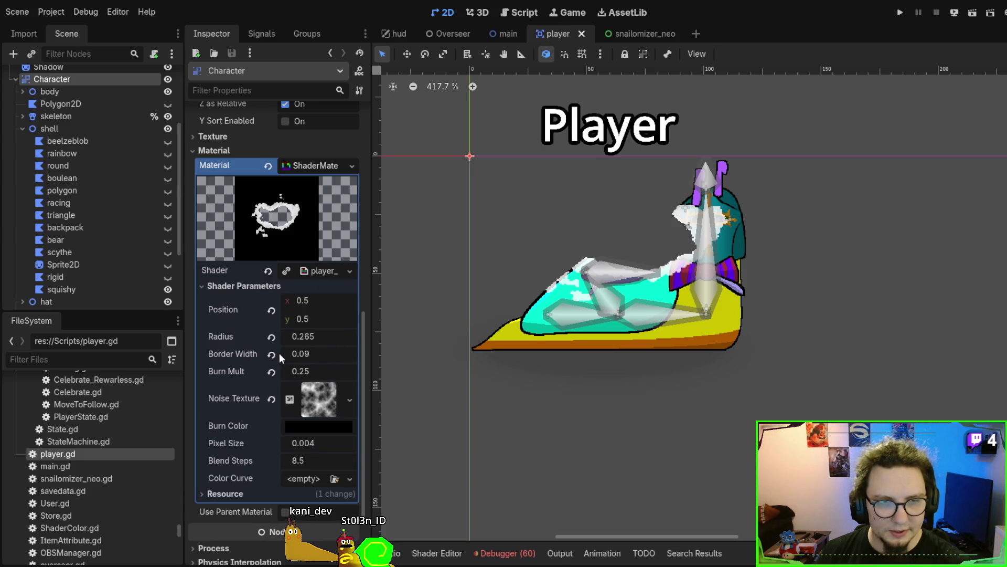
pyautogui.click(271, 337)
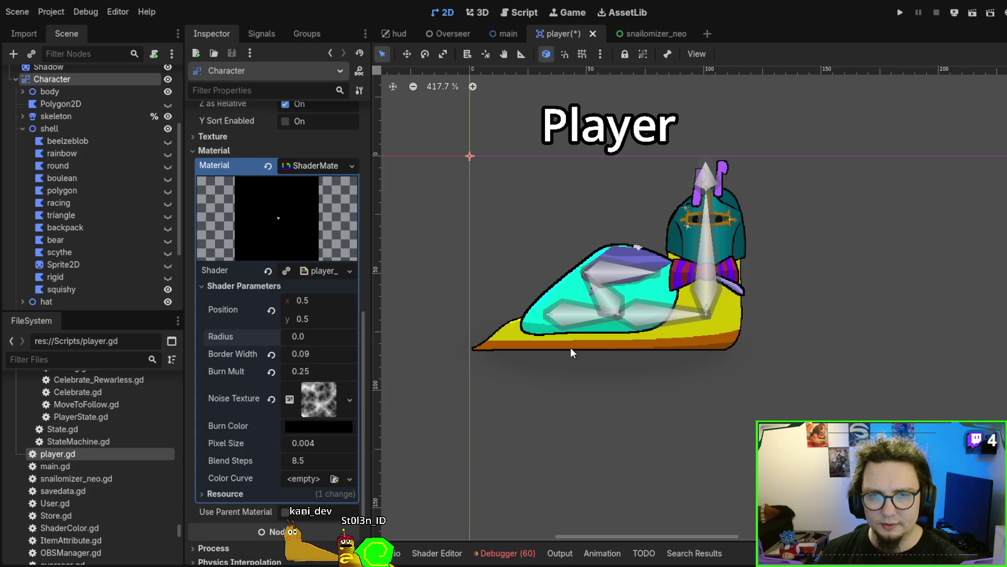
pyautogui.moveTo(303, 332); pyautogui.dragTo(293, 333)
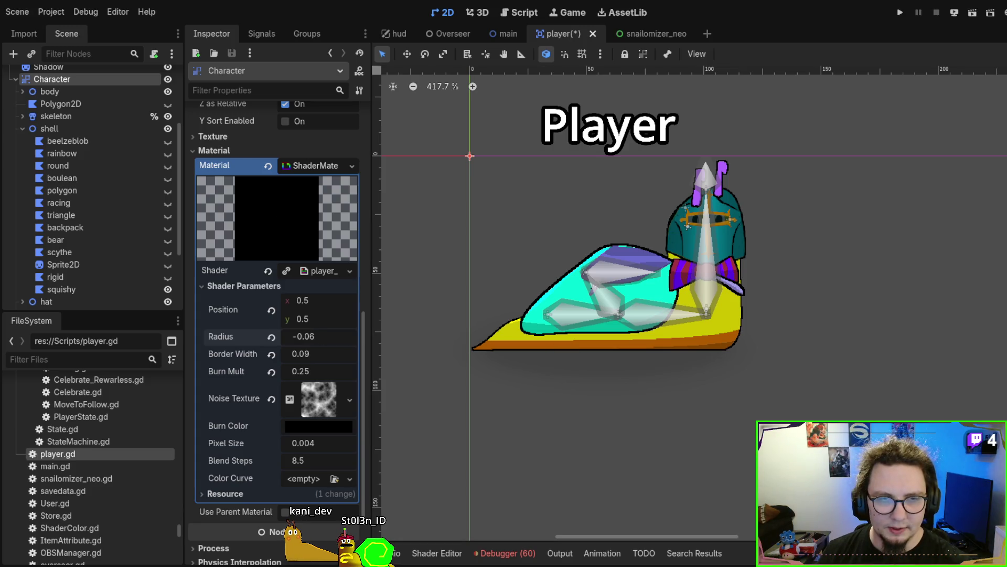
pyautogui.click(655, 383)
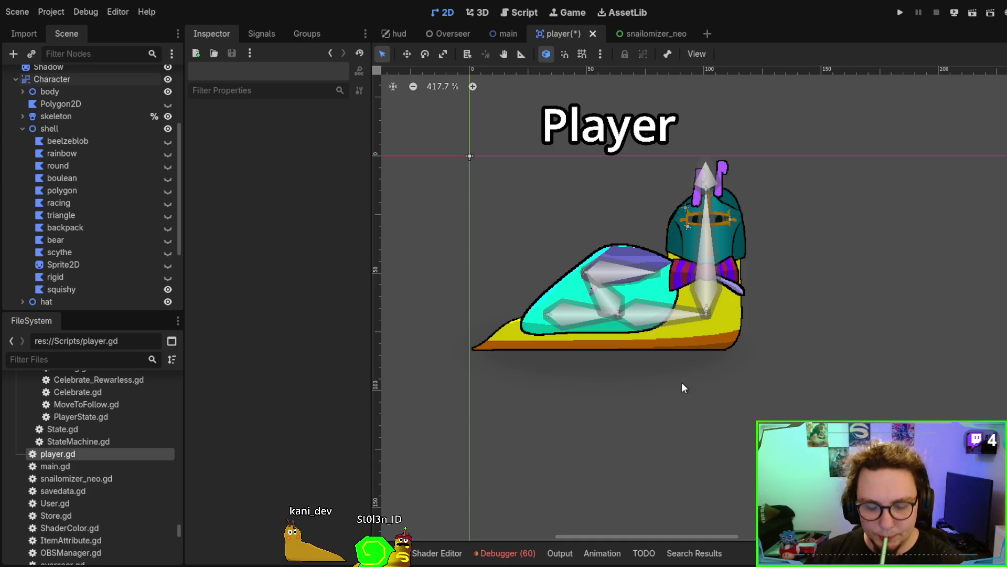
pyautogui.press('F6')
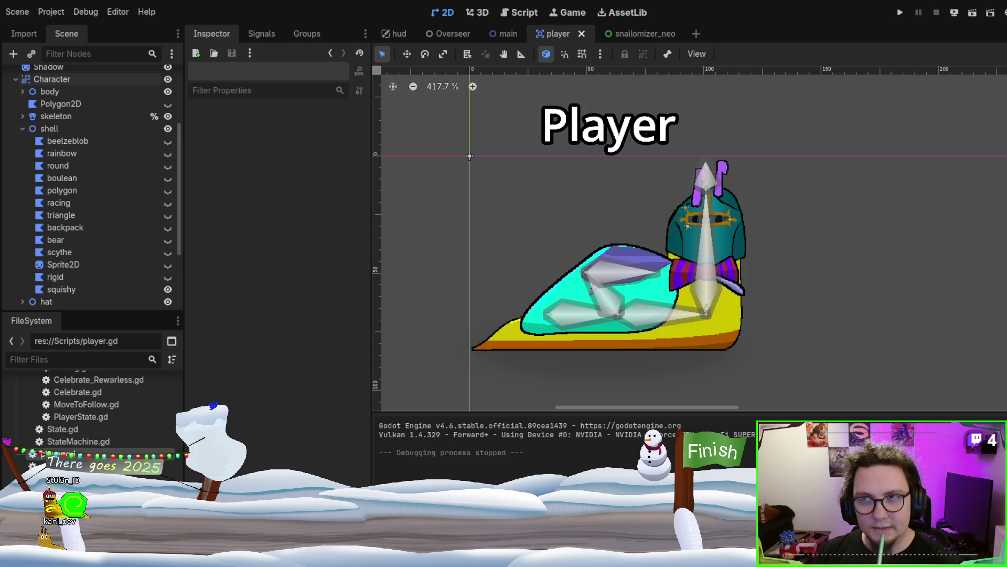
# Select the squishy shell, drag it off the snail body, then undo the move.
pyautogui.click(53, 129)
pyautogui.click(99, 151)
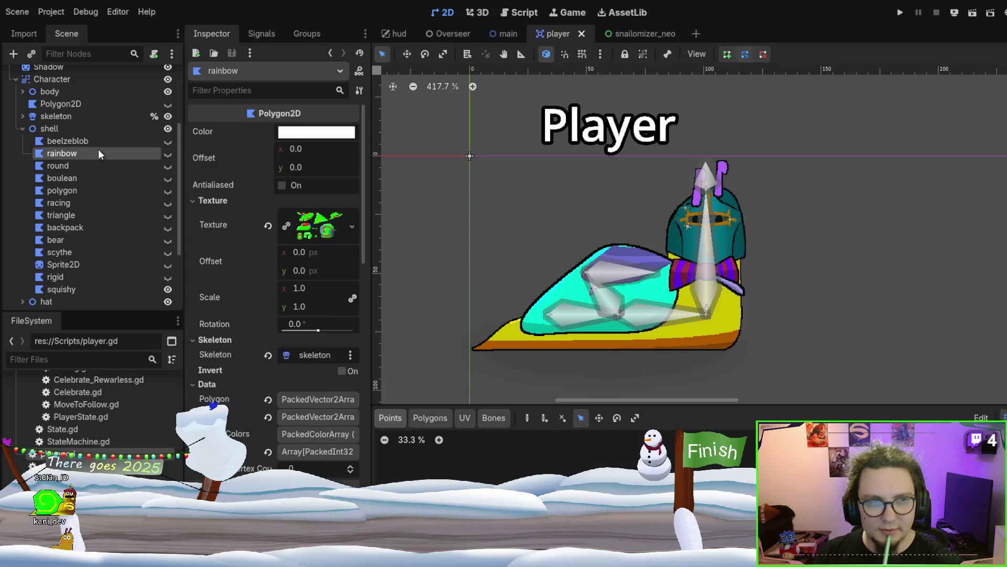
pyautogui.click(93, 287)
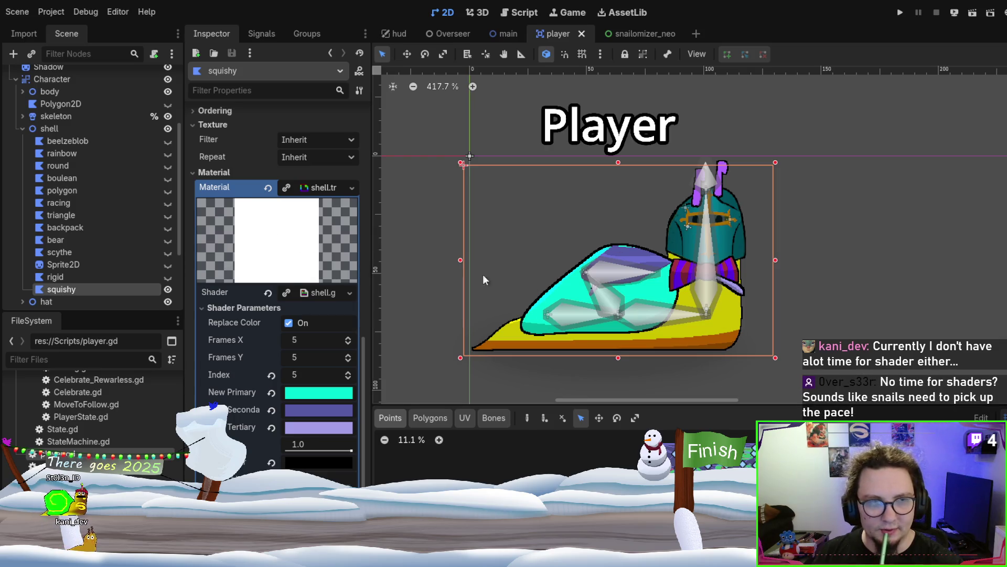
pyautogui.scroll(4, 625, 304)
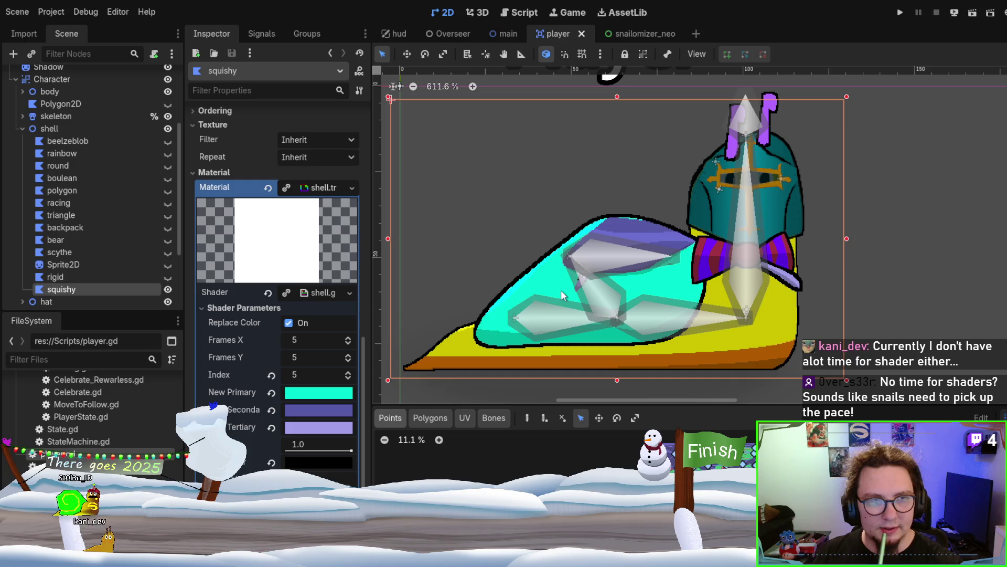
pyautogui.moveTo(541, 291); pyautogui.dragTo(498, 184)
pyautogui.scroll(1, 585, 272)
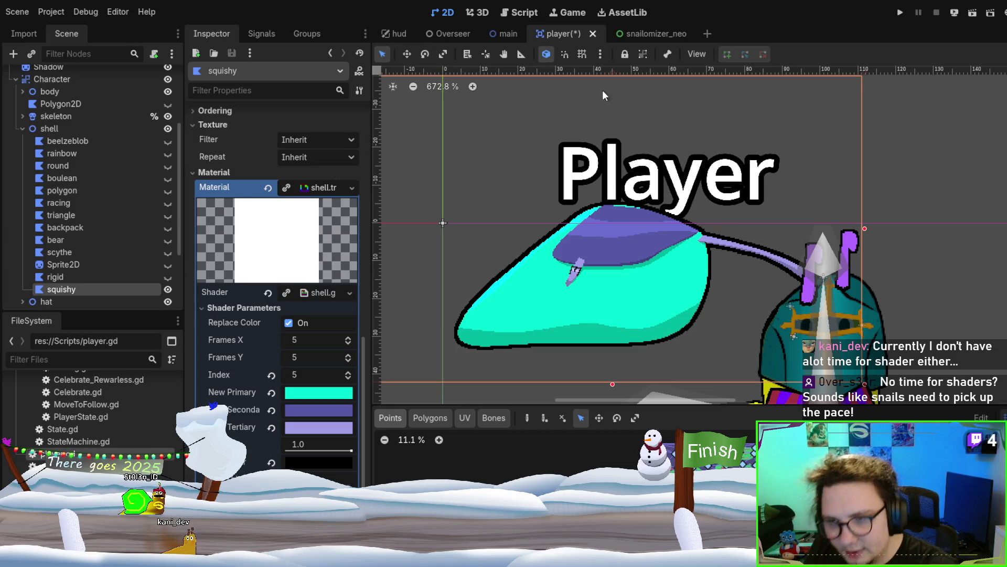
pyautogui.scroll(-2, 750, 155)
pyautogui.hotkey('ctrl', 'z')
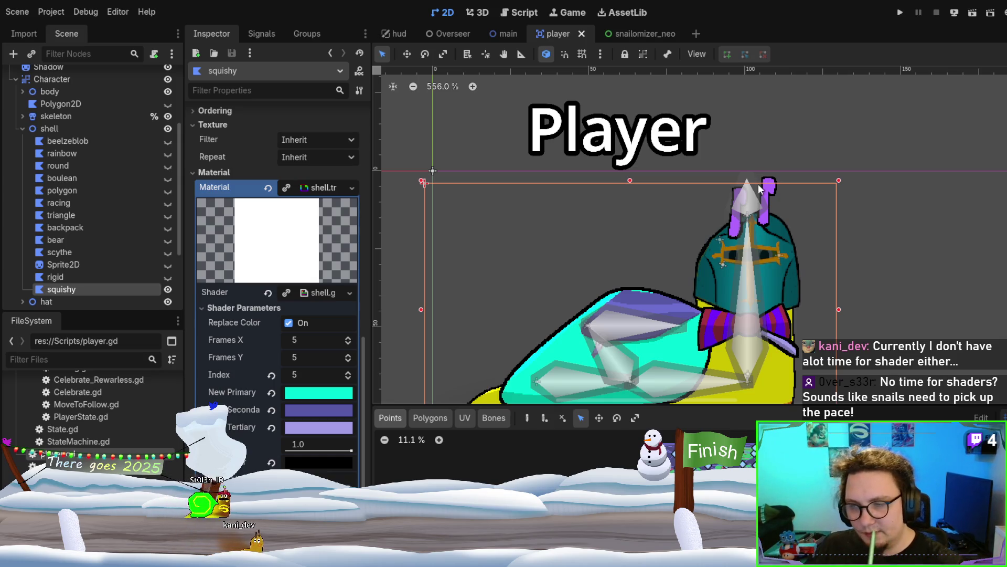
# Scroll the Inspector to squishy's Shader Parameters: Replace Color on, 5×5 frame grid, Index 5.
pyautogui.scroll(-2, 745, 181)
pyautogui.scroll(-1, 723, 204)
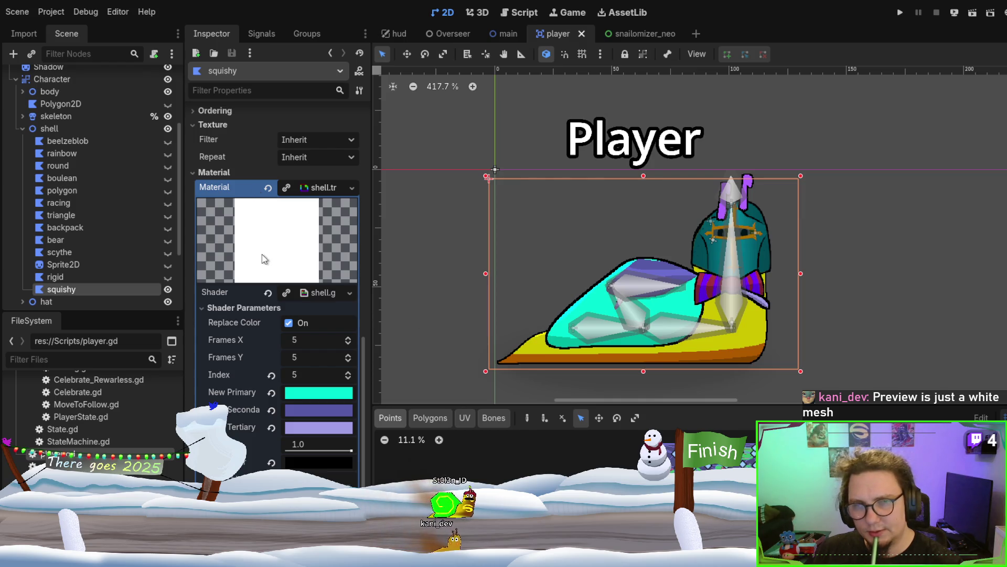
pyautogui.scroll(-2, 262, 254)
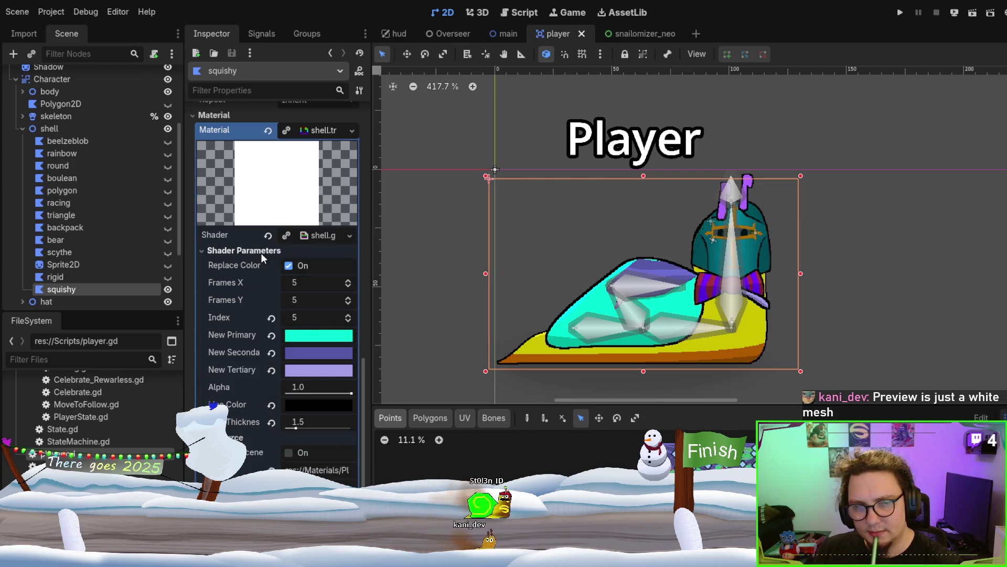
pyautogui.scroll(-3, 260, 252)
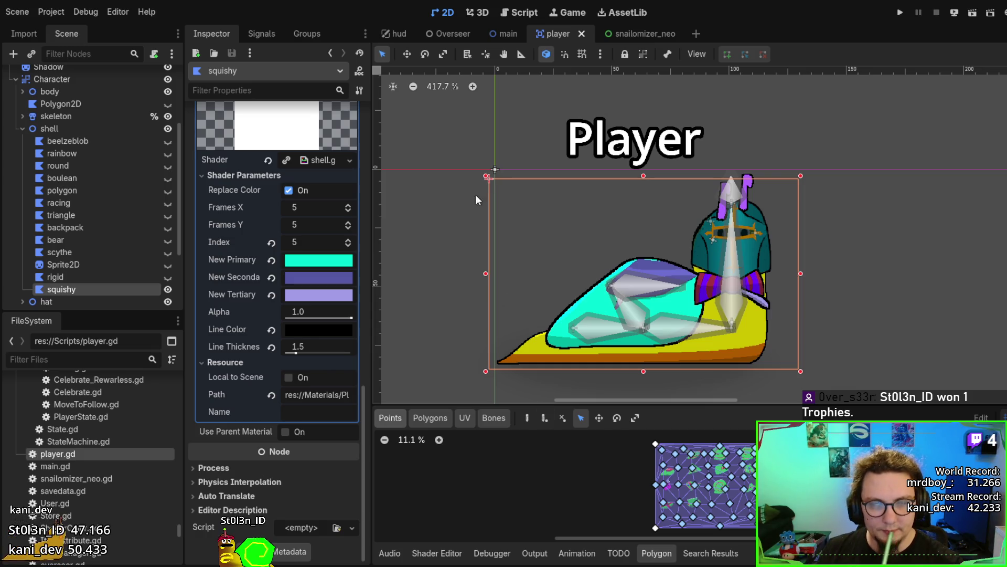
# Search the Asset Library for 'godot shader previewer', clear the search, then switch to the main scene.
pyautogui.click(609, 12)
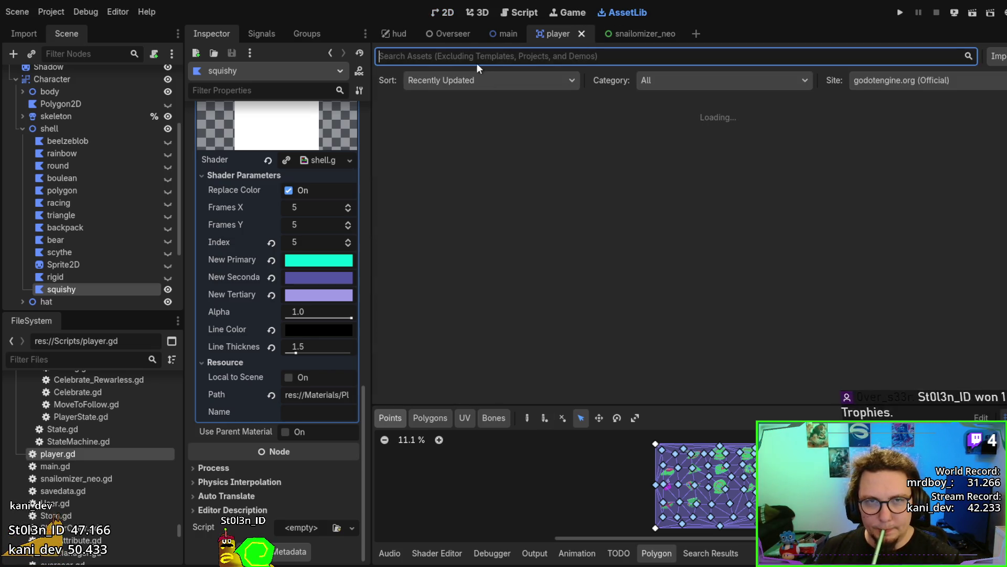
pyautogui.write('godot s')
pyautogui.write('hader previewer')
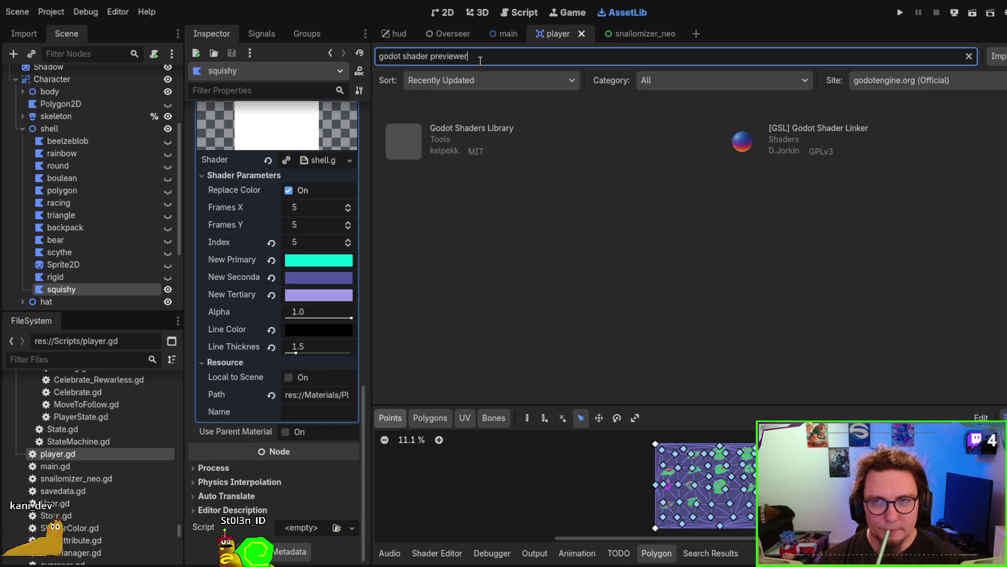
pyautogui.hotkey('ctrl', 'a')
pyautogui.press('BackSpace')
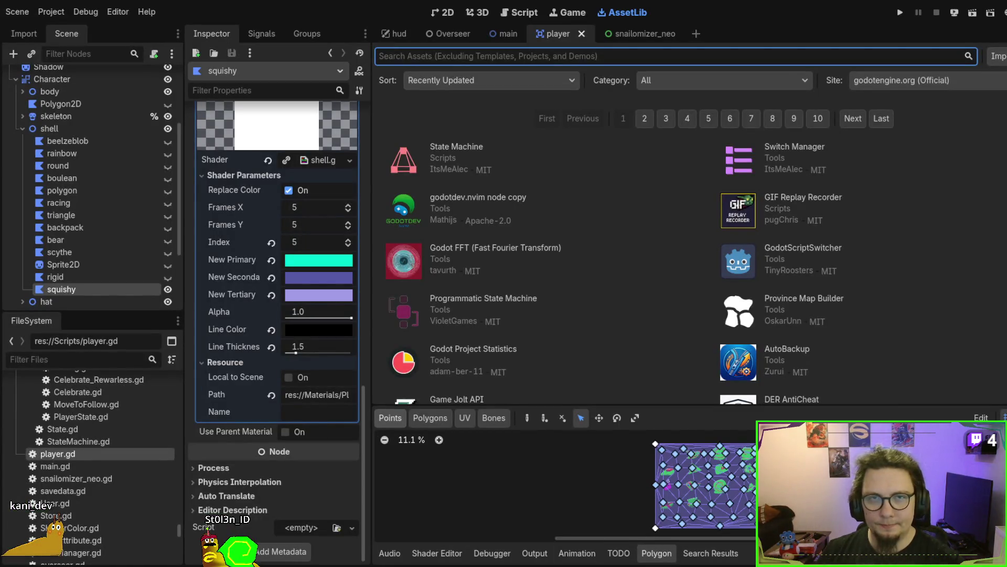
pyautogui.click(513, 35)
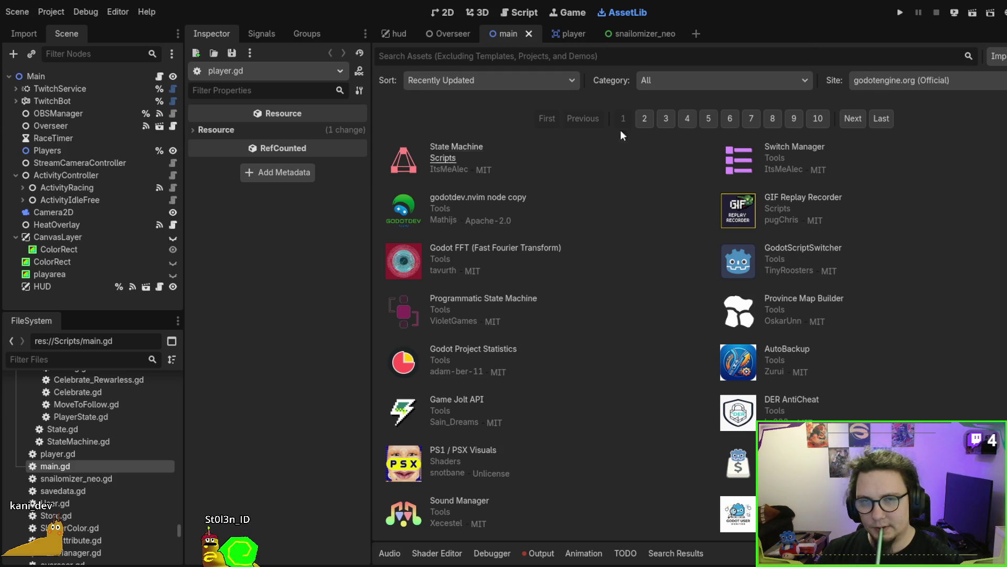
# Return to the main scene's 2D canvas and open shell.gdshader in the shader editor.
pyautogui.click(447, 14)
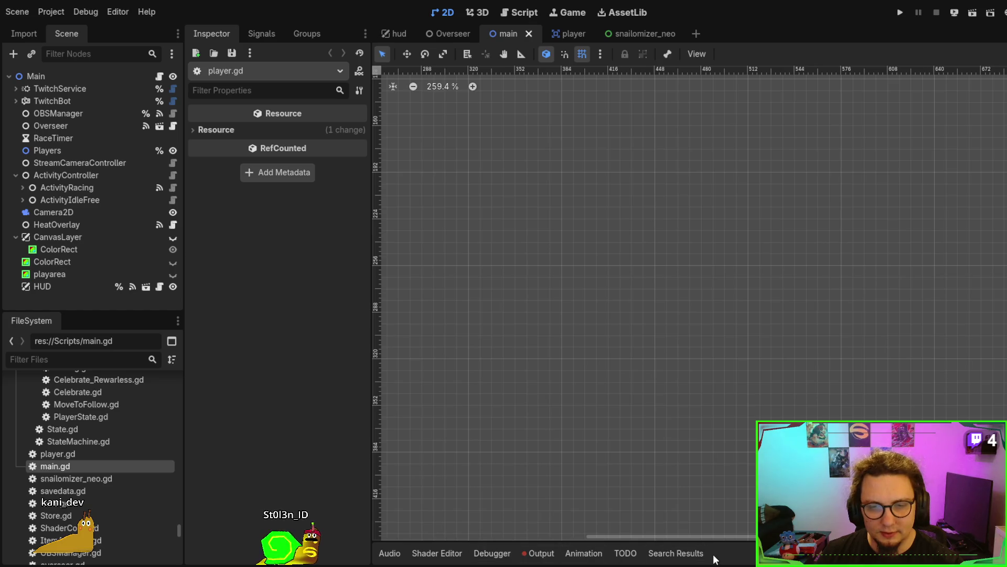
pyautogui.click(449, 560)
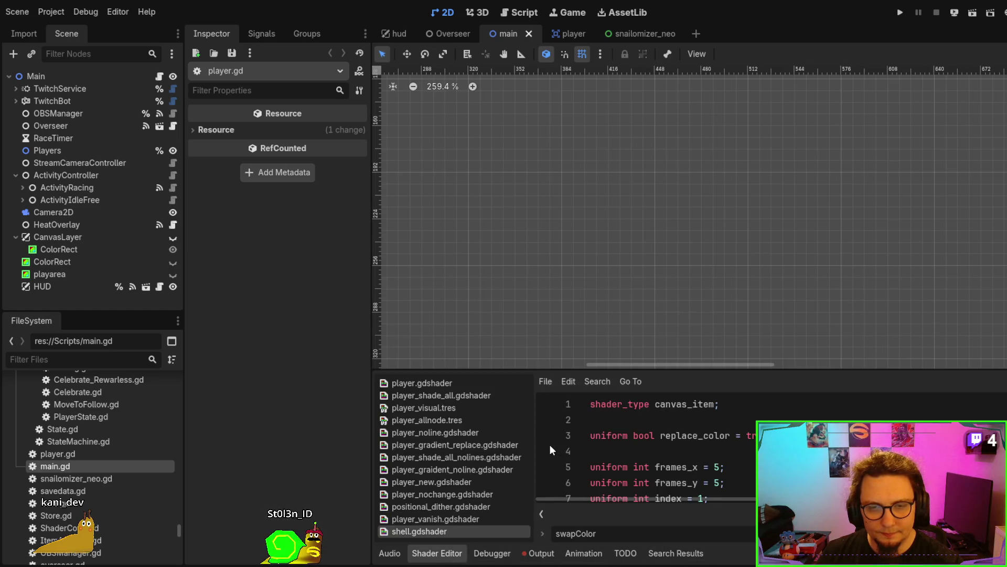
# Scroll shell.gdshader down to the hsl2rgb function and select lines 57 and 58.
pyautogui.scroll(-18, 554, 454)
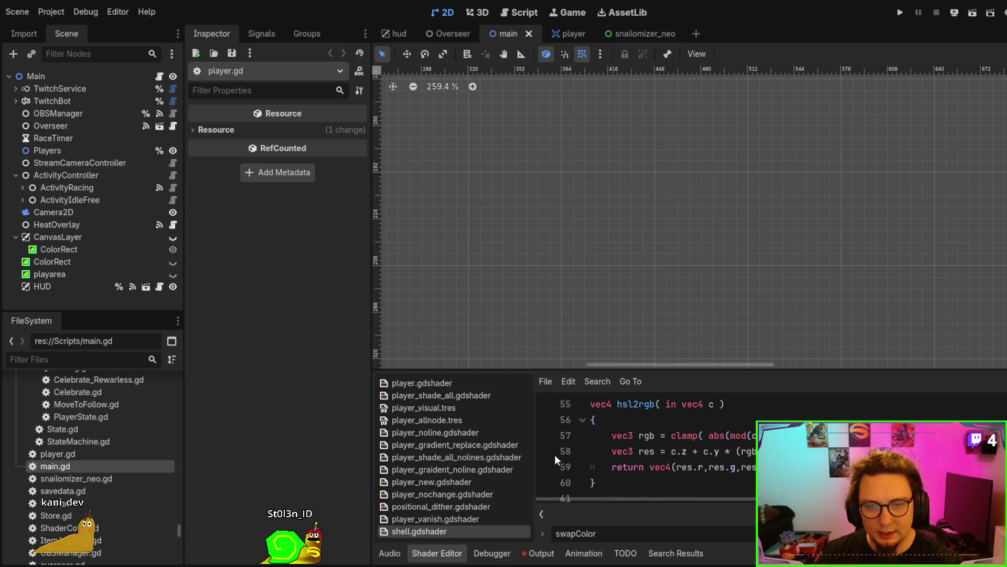
pyautogui.click(555, 434)
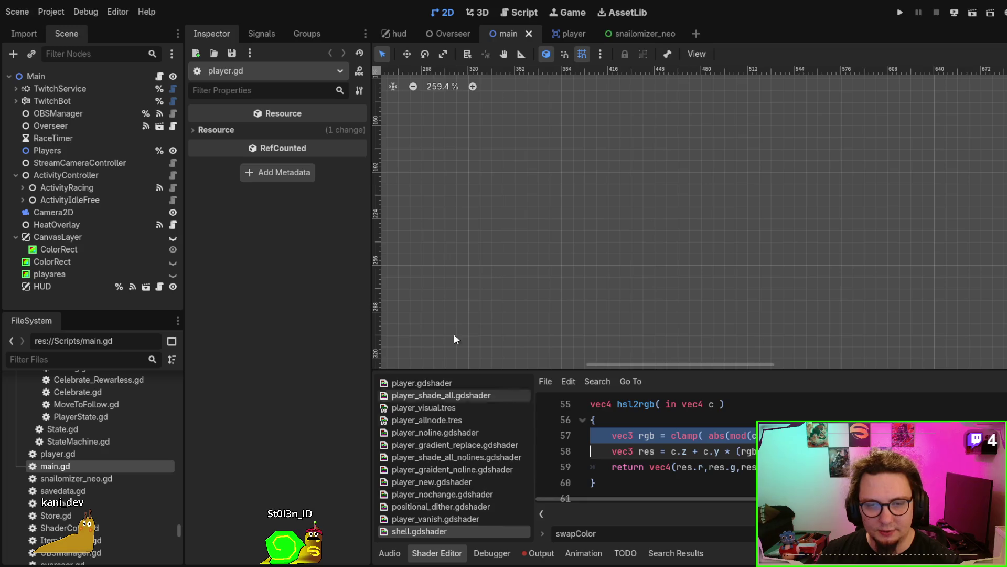
pyautogui.click(565, 450)
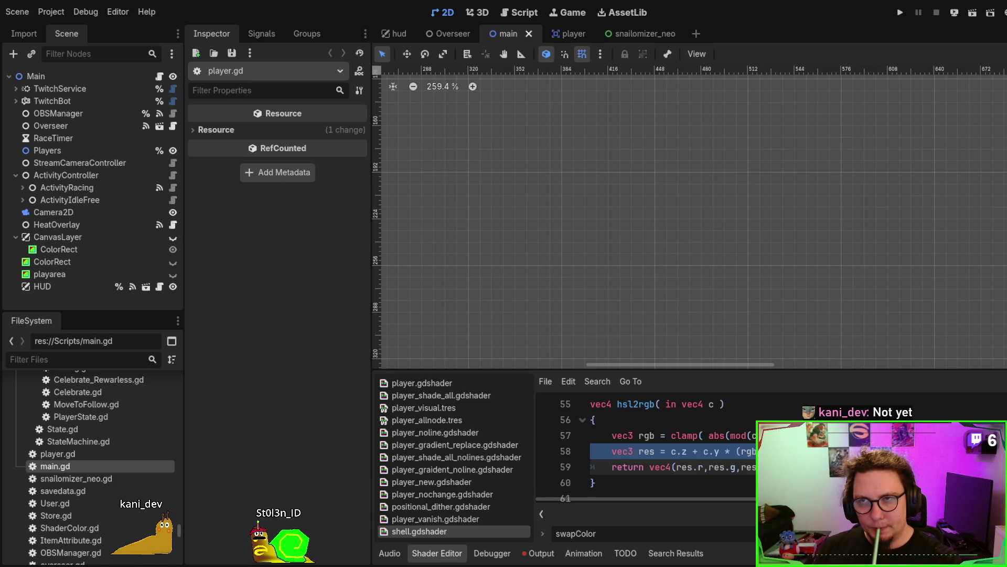
# Zoom out and scroll across the main scene's 2D viewport.
pyautogui.scroll(-3, 735, 264)
pyautogui.scroll(-2, 670, 234)
pyautogui.hscroll(-5, 652, 315)
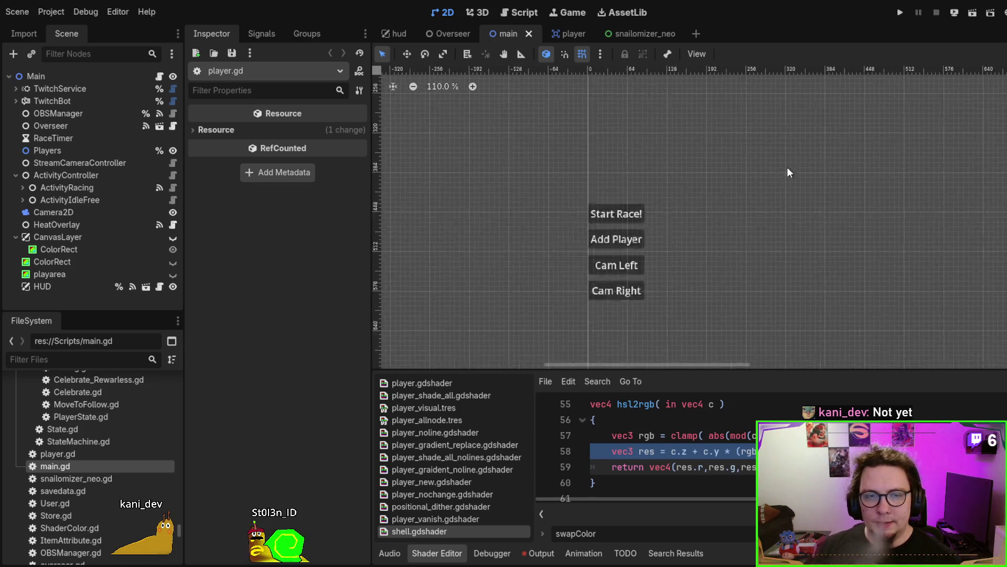
pyautogui.hscroll(2, 789, 194)
pyautogui.scroll(-2, 682, 205)
pyautogui.hscroll(2, 677, 220)
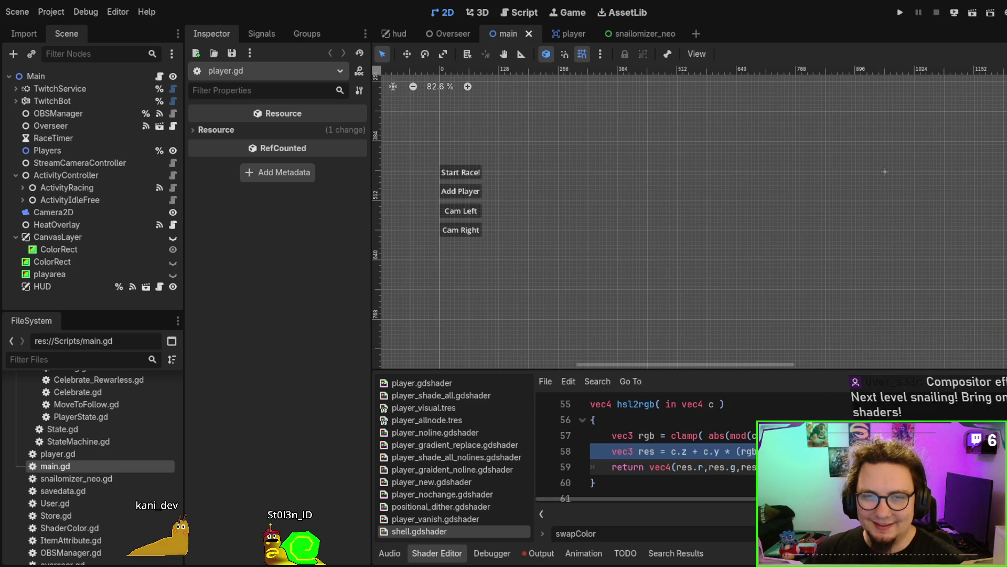
# Pan the viewport to show the Start Race, Add Player, Cam Left and Cam Right buttons.
pyautogui.scroll(-3, 562, 253)
pyautogui.moveTo(565, 258); pyautogui.dragTo(561, 259)
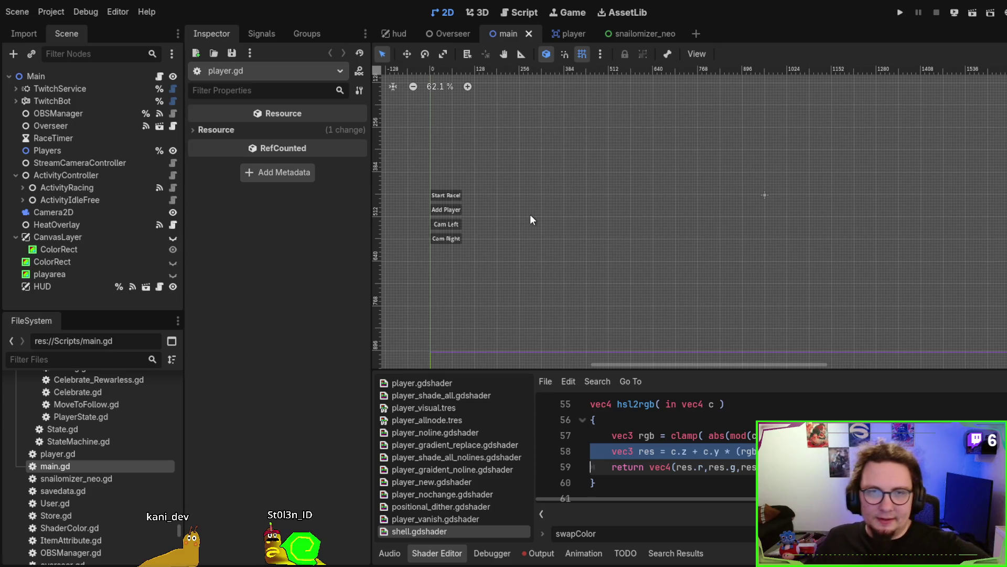
pyautogui.scroll(1, 574, 179)
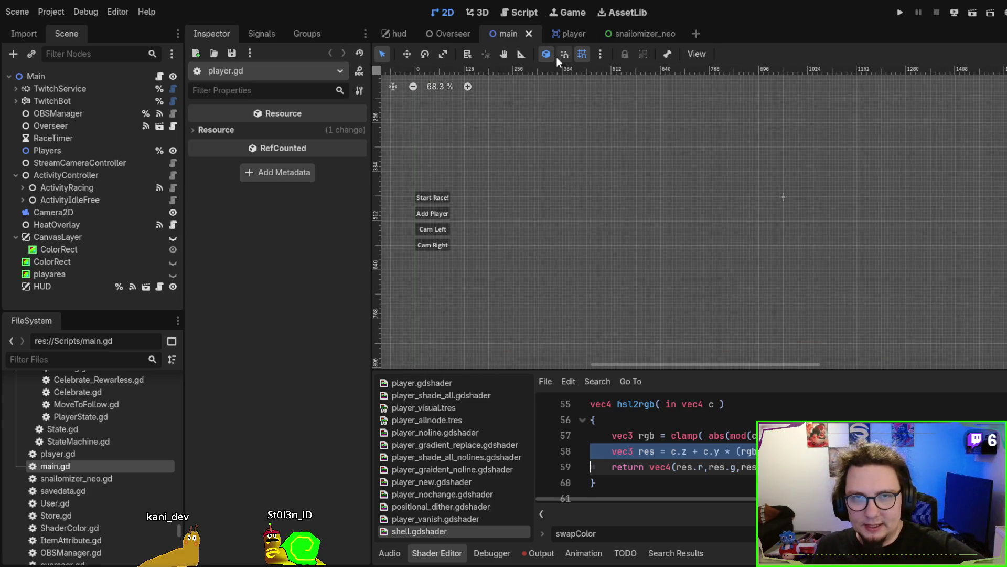
pyautogui.moveTo(677, 230); pyautogui.dragTo(671, 229)
pyautogui.scroll(-1, 671, 230)
pyautogui.hscroll(2, 647, 206)
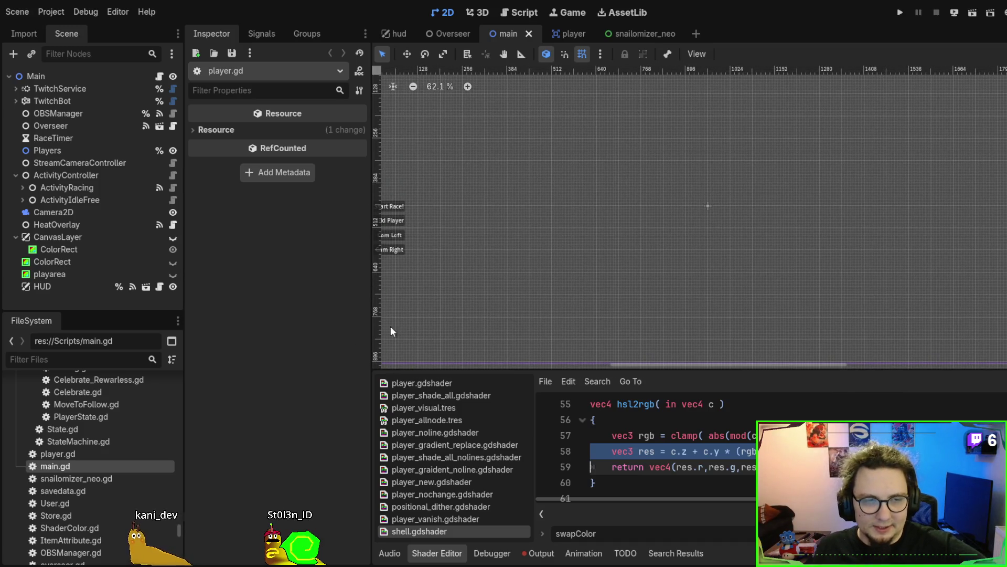
pyautogui.scroll(5, 112, 439)
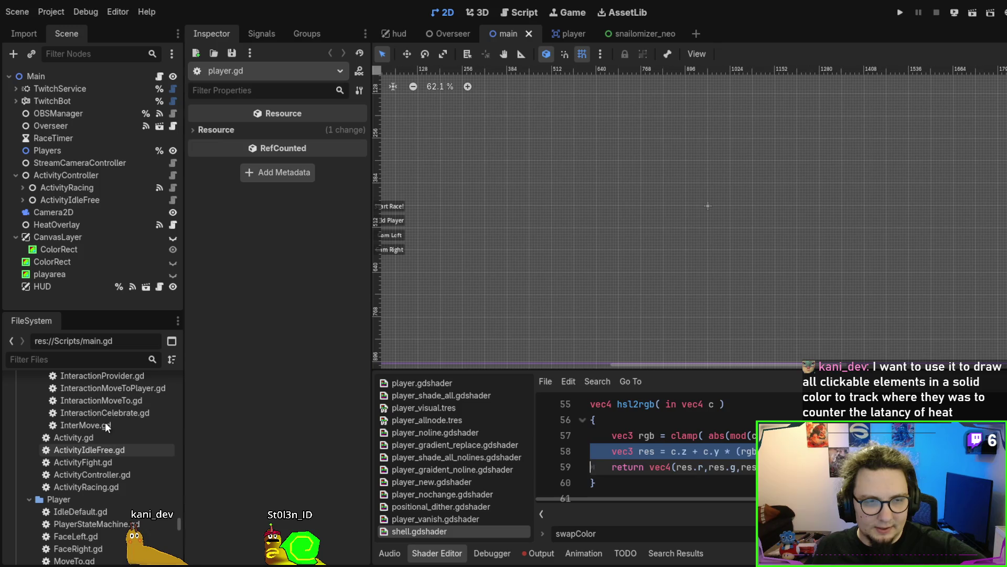
# Open ActivityFight.gd and check its contents: only 'extends Activity' and 'class_name ActivityFight'.
pyautogui.doubleClick(83, 462)
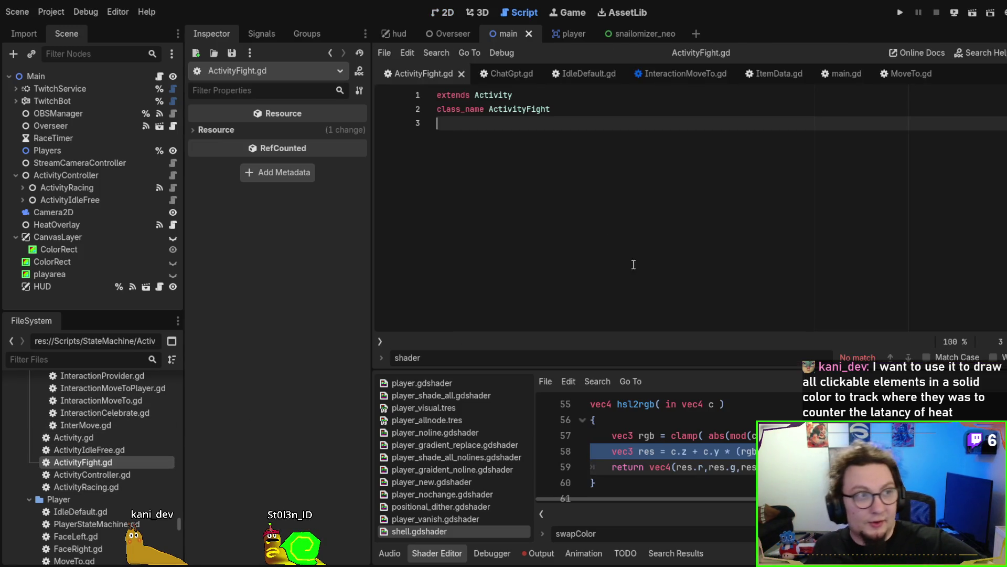
pyautogui.hotkey('ctrl', 'a')
pyautogui.click(736, 247)
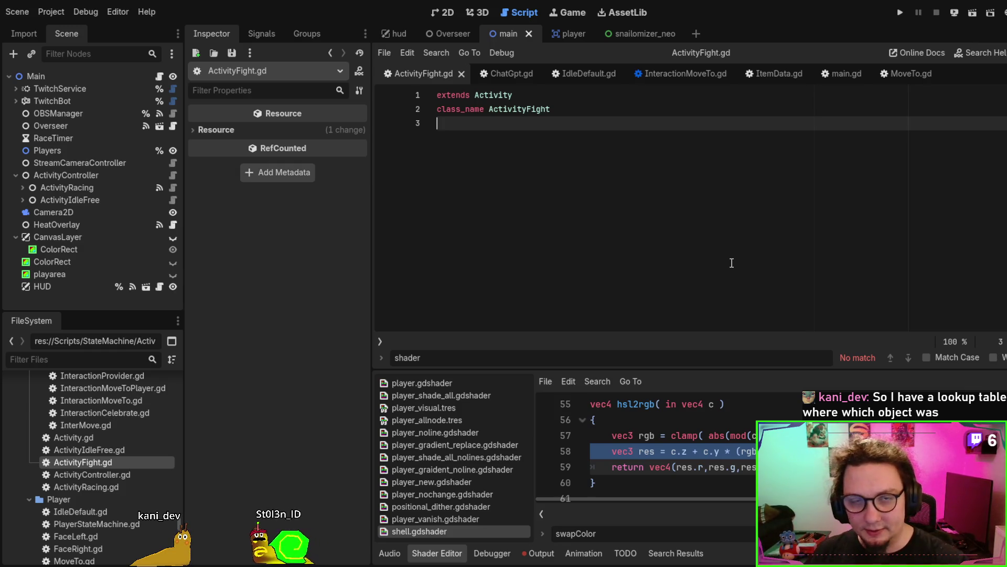
pyautogui.hotkey('ctrl', 'a')
pyautogui.click(523, 180)
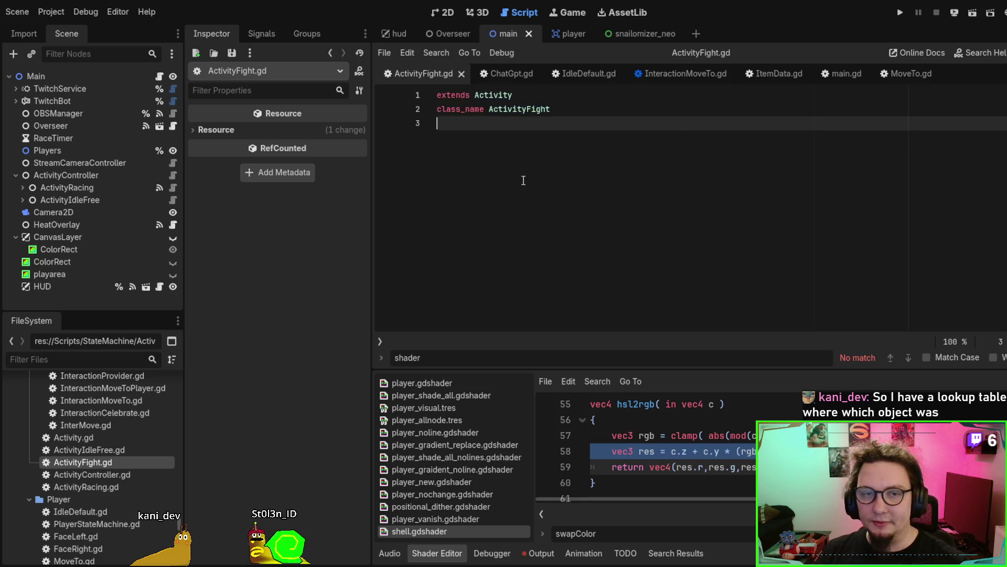
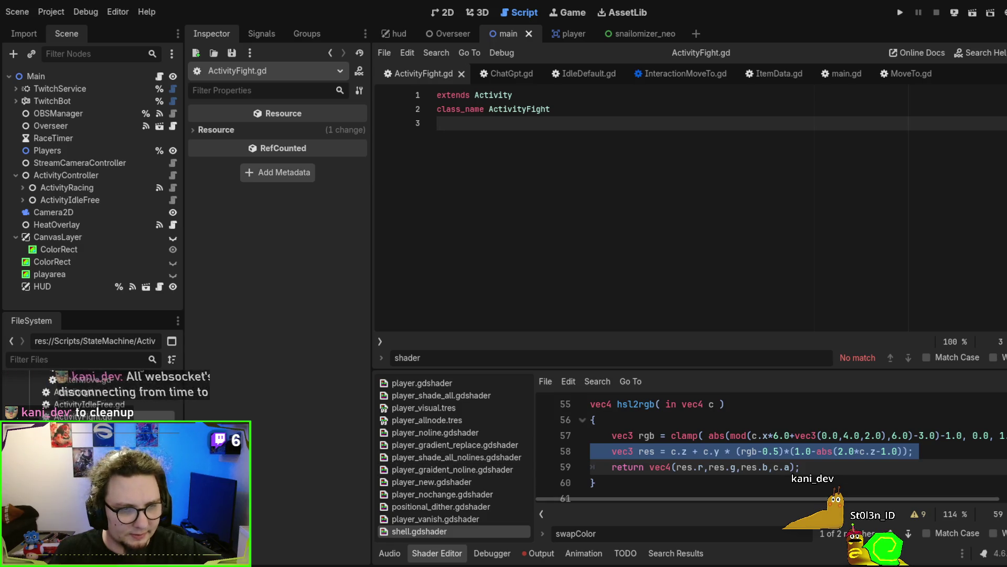
# Scroll the FileSystem up to the addons, collapse twitcher's editor folder and select signal_lens.
pyautogui.scroll(15, 89, 388)
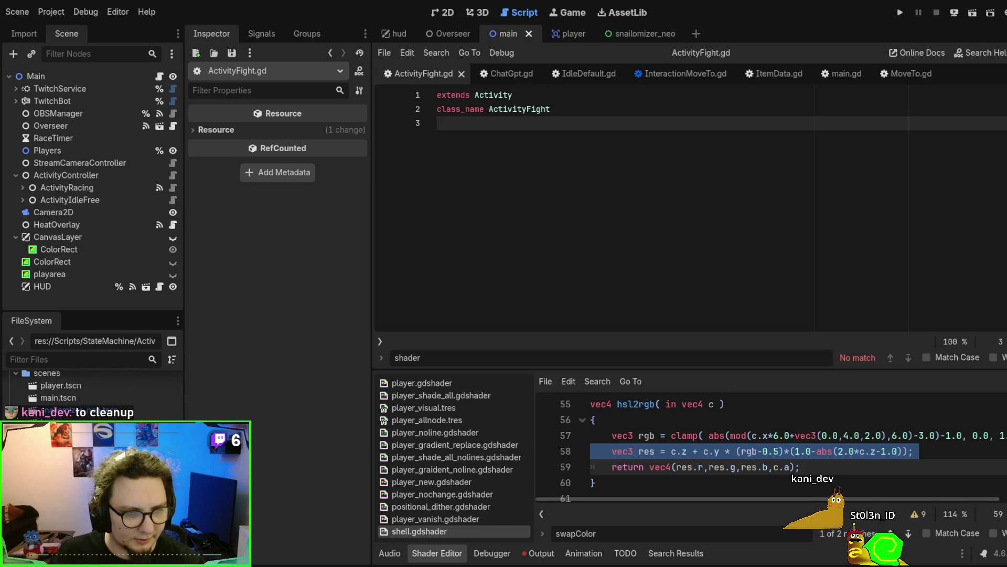
pyautogui.scroll(10, 89, 388)
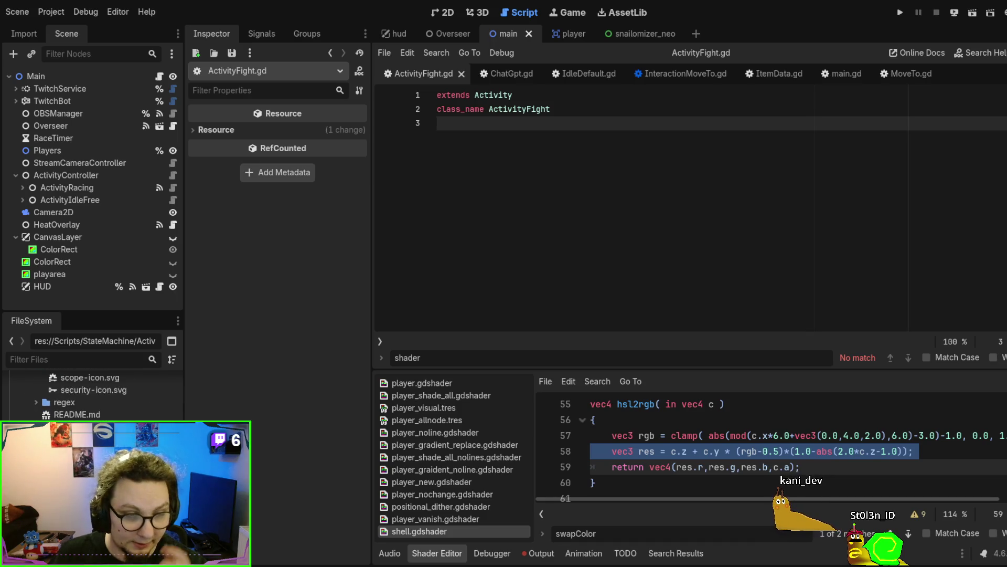
pyautogui.scroll(10, 90, 388)
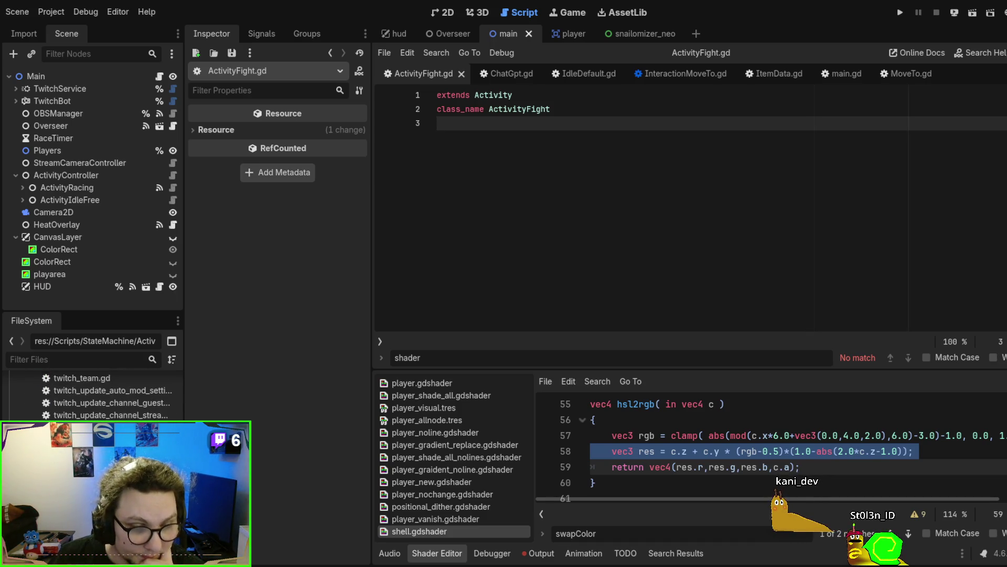
pyautogui.scroll(5, 90, 389)
pyautogui.scroll(10, 89, 388)
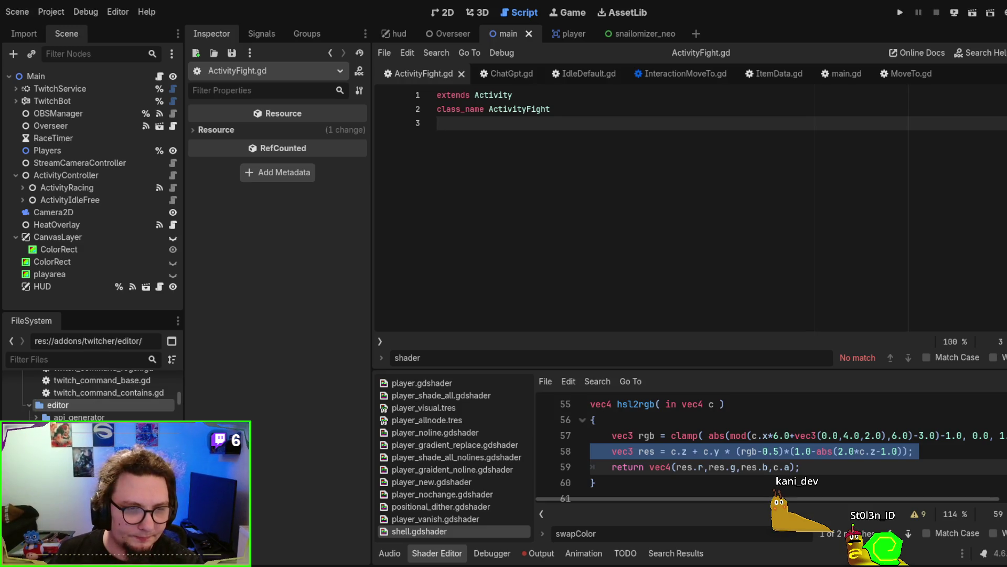
pyautogui.press('Left')
pyautogui.press('Left')
pyautogui.press('Up')
pyautogui.press('Up')
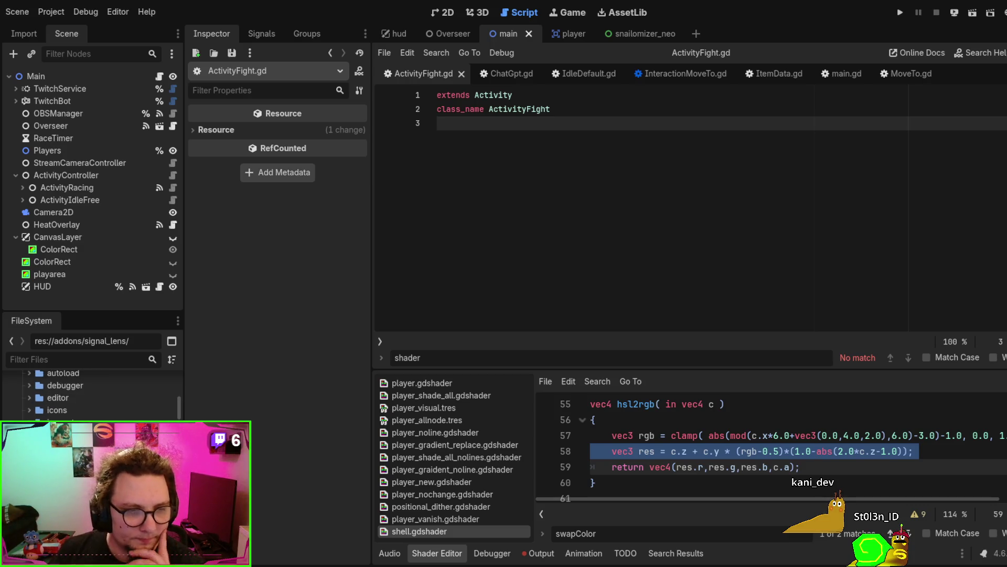
pyautogui.scroll(-5, 89, 394)
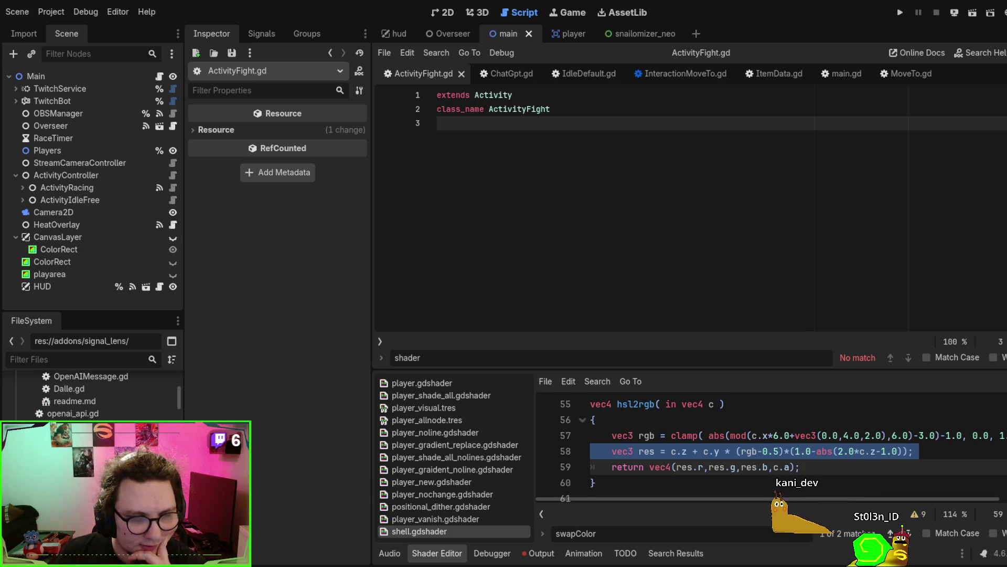
pyautogui.scroll(10, 83, 407)
# Filter the project files by 'heat' and open heat_overlay.gd in the script editor.
pyautogui.click(68, 359)
pyautogui.write('heat')
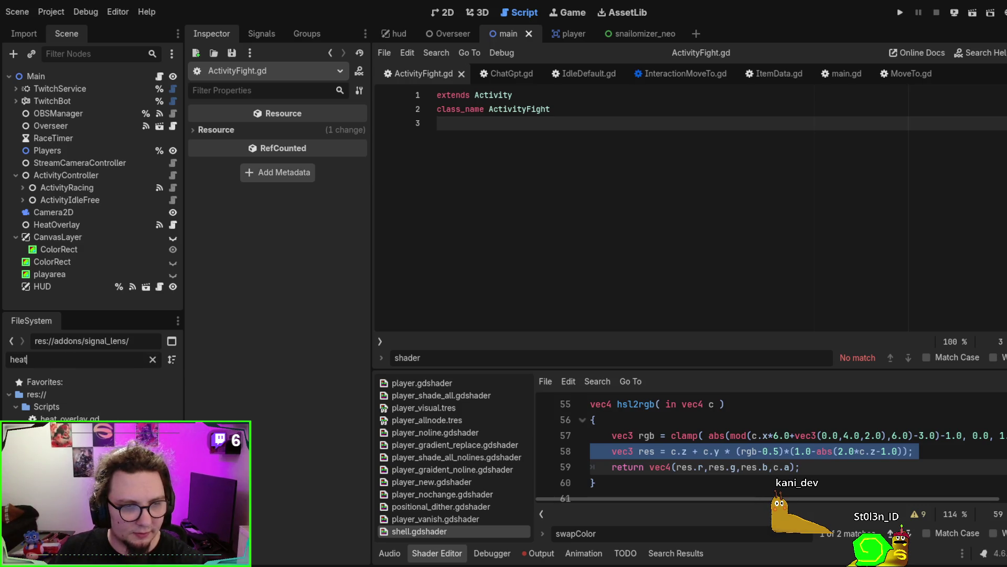
pyautogui.doubleClick(70, 418)
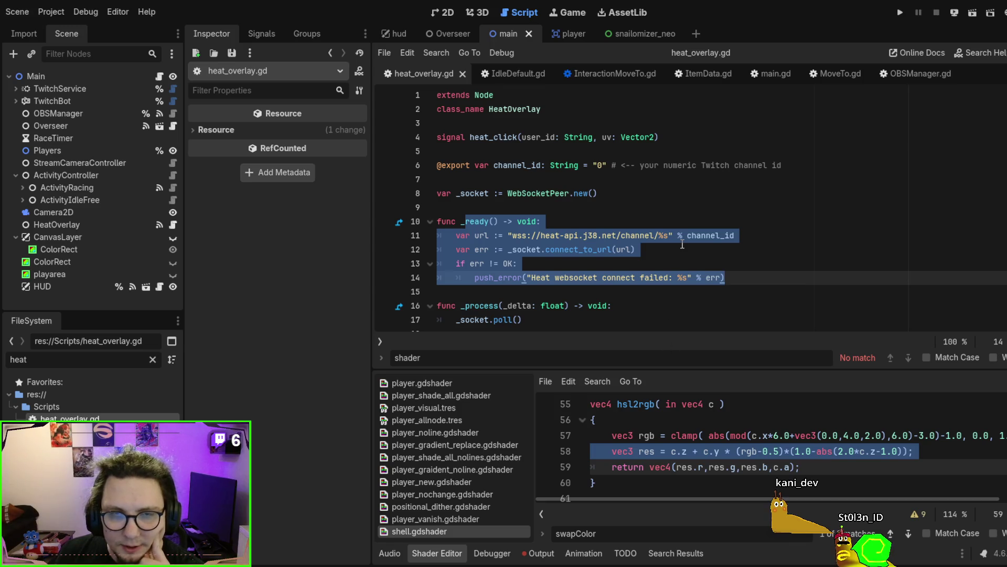
# Select the HeatOverlay class name and read through the WebSocket code in _ready and _process.
pyautogui.doubleClick(533, 111)
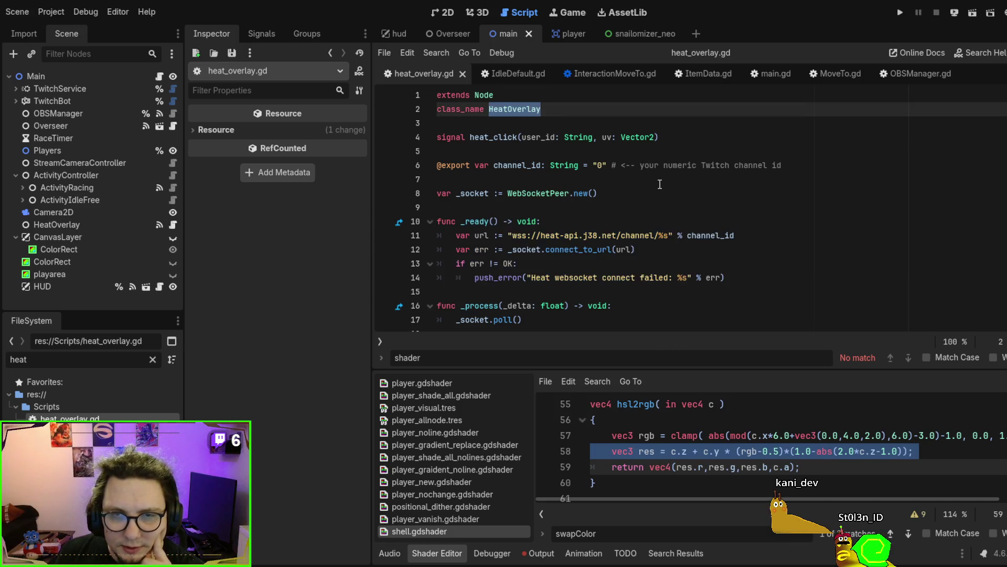
pyautogui.scroll(-3, 660, 185)
pyautogui.scroll(-8, 656, 199)
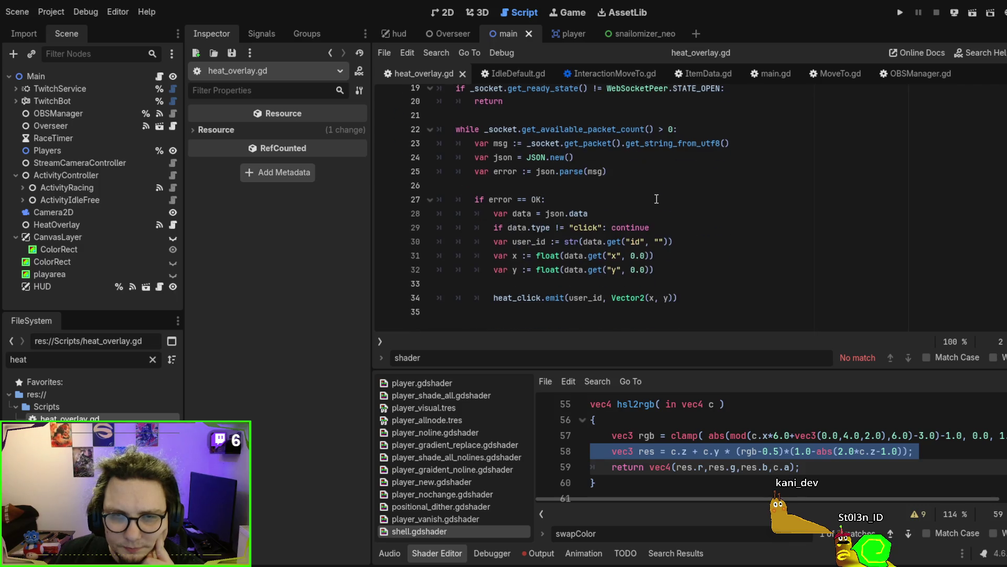
pyautogui.scroll(7, 657, 200)
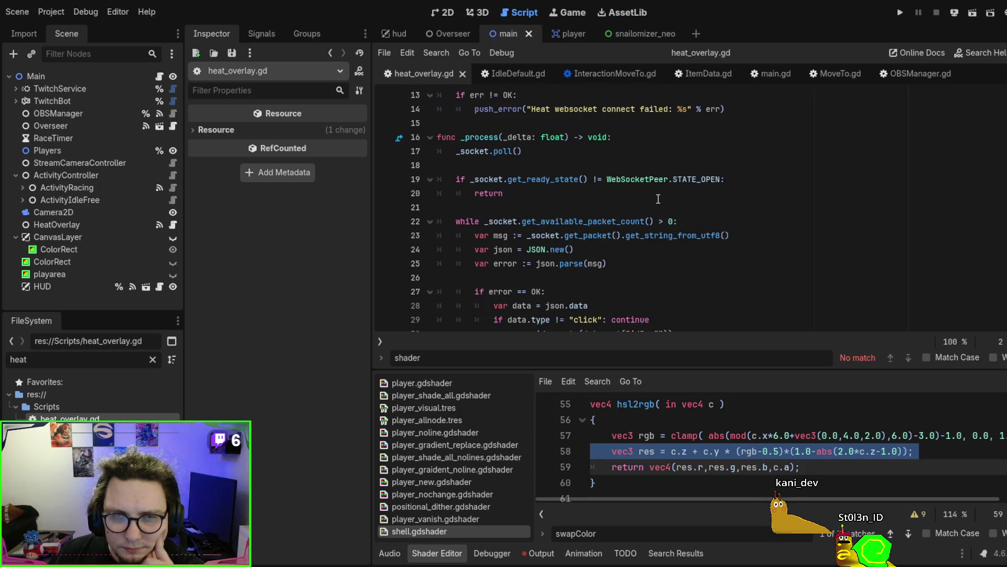
pyautogui.scroll(-2, 658, 199)
pyautogui.scroll(4, 658, 198)
pyautogui.scroll(-4, 657, 198)
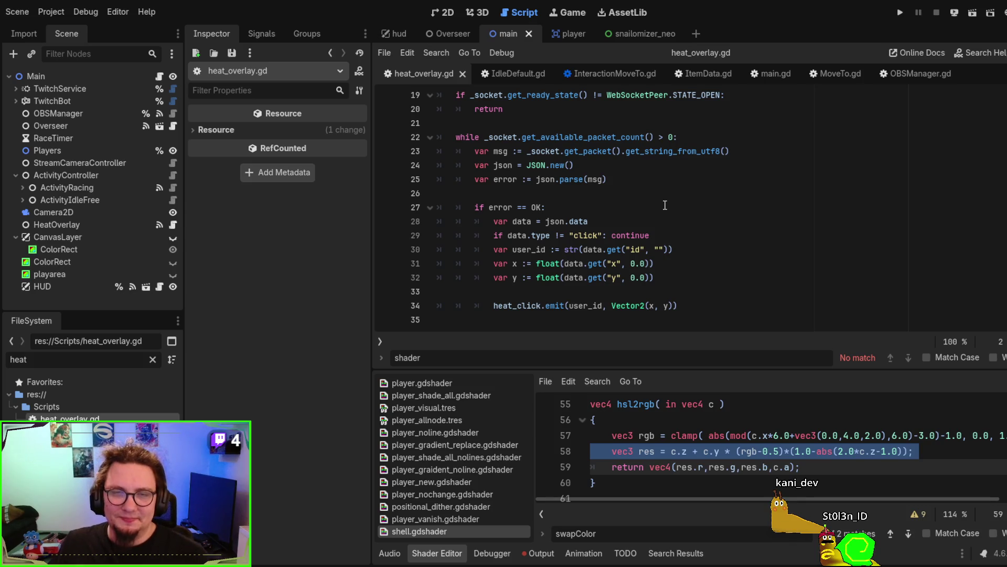
pyautogui.scroll(5, 664, 205)
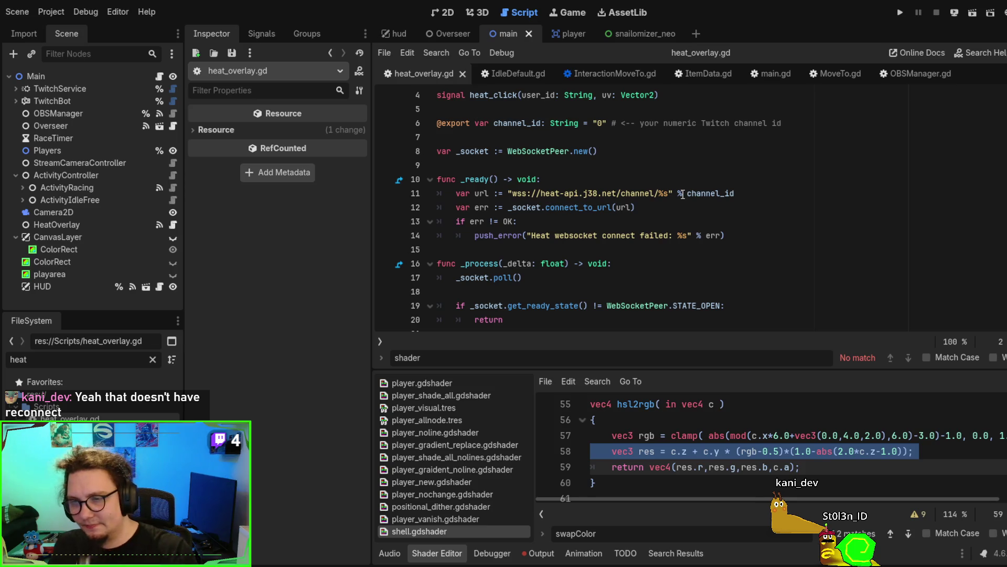
pyautogui.scroll(-1, 685, 192)
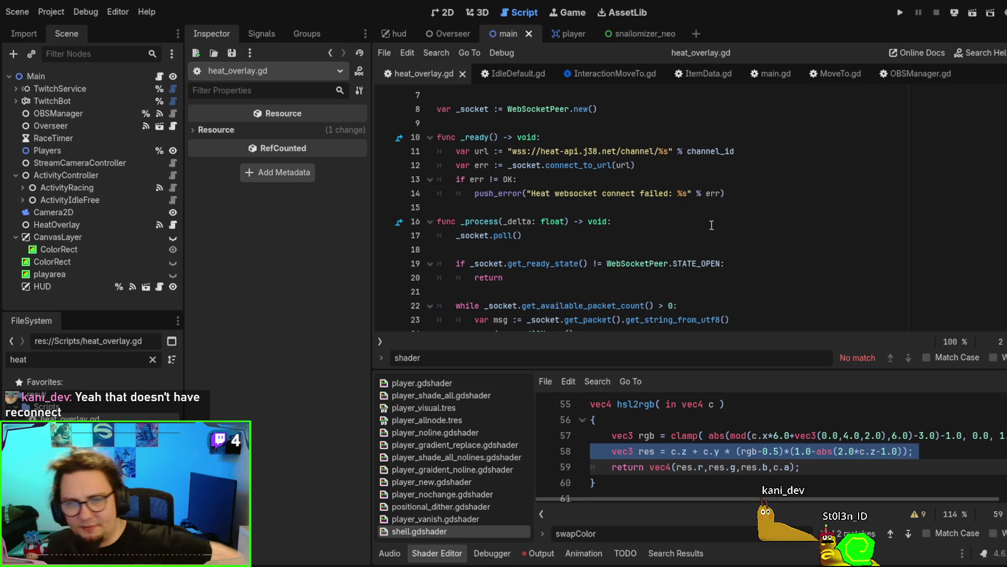
pyautogui.scroll(-1, 712, 225)
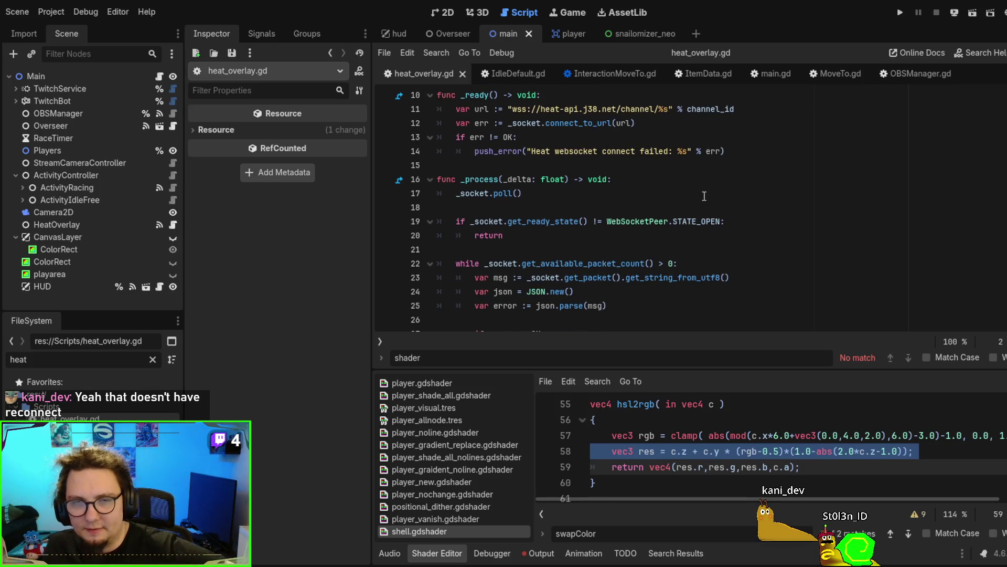
pyautogui.scroll(-3, 708, 201)
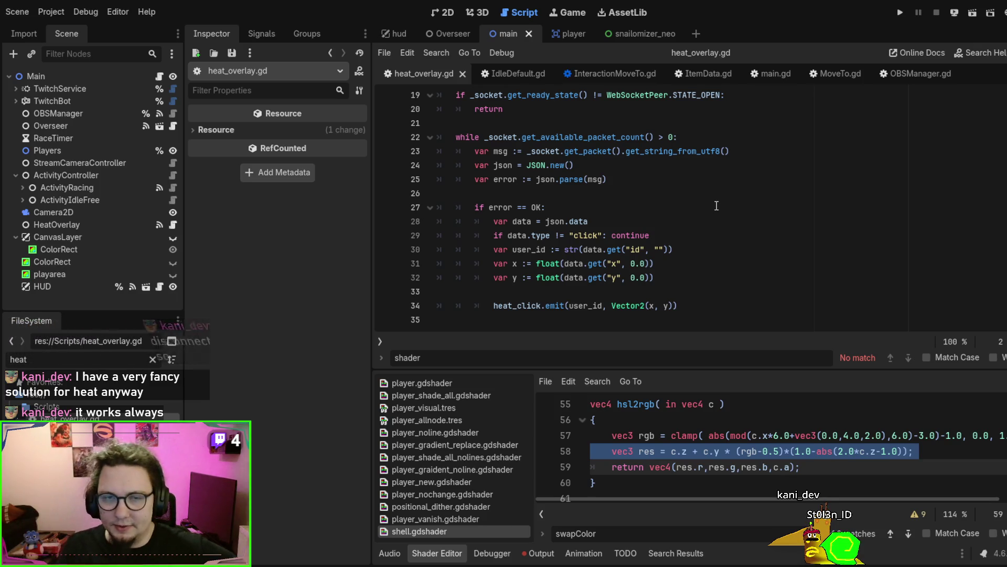
pyautogui.scroll(3, 716, 205)
pyautogui.scroll(1, 716, 205)
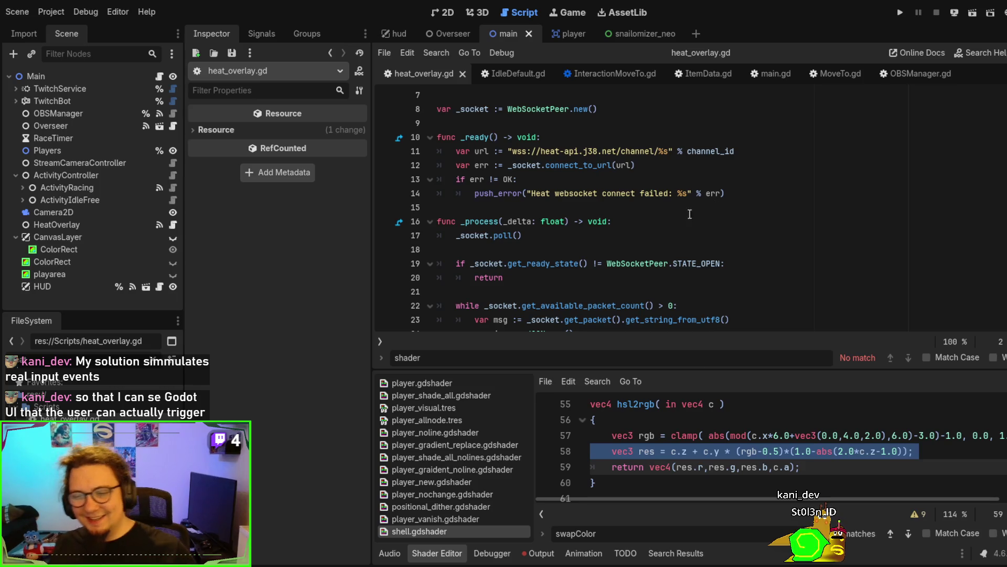
pyautogui.scroll(2, 744, 218)
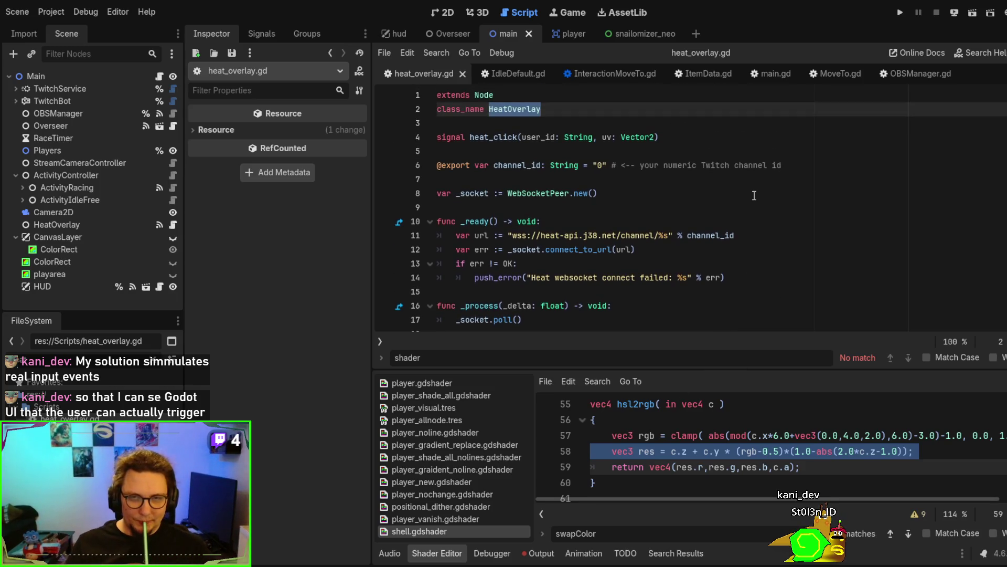
pyautogui.scroll(-2, 754, 195)
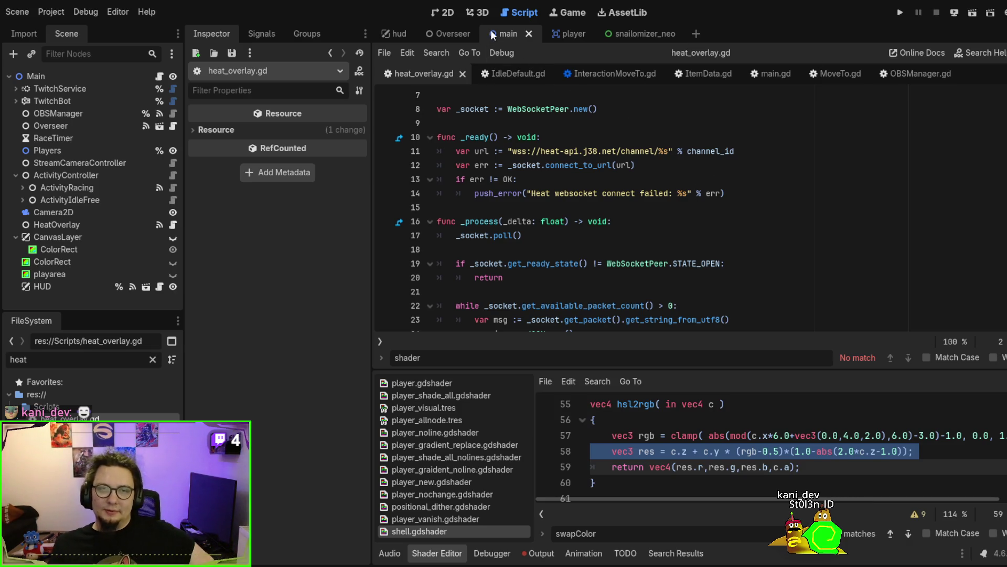
# Look over the player and snailomizer_neo scenes in the 2D view, then return to main.
pyautogui.click(553, 35)
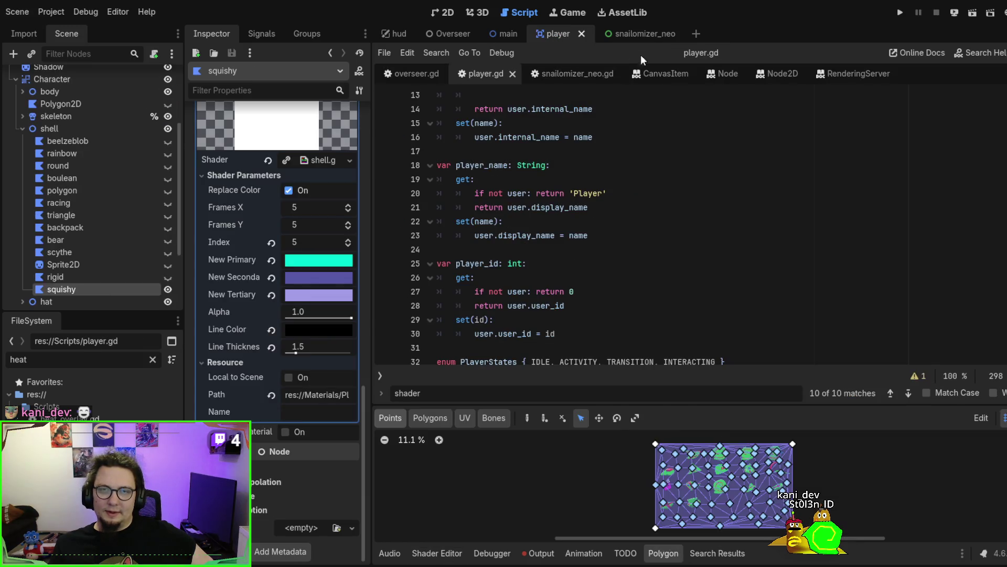
pyautogui.click(643, 35)
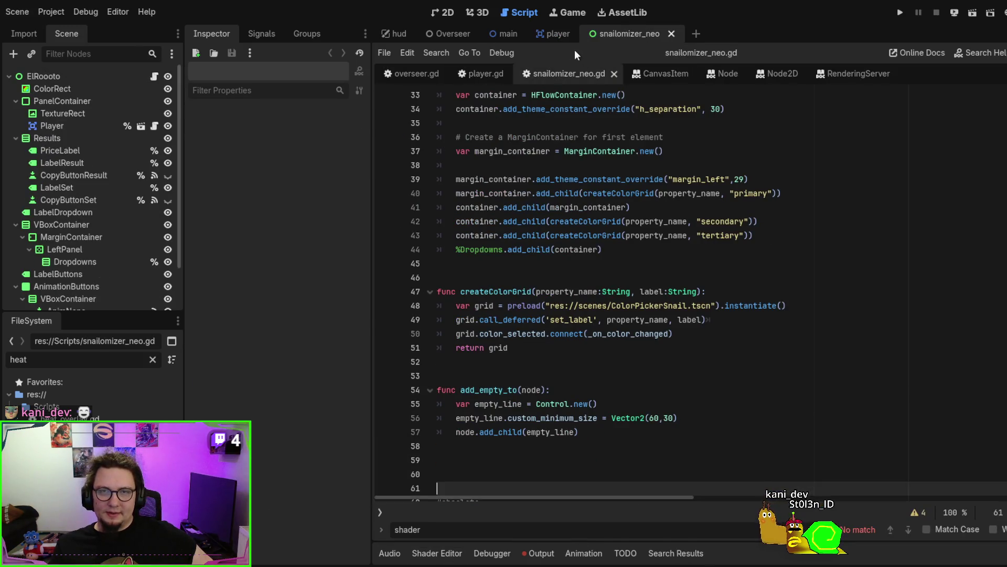
pyautogui.click(442, 15)
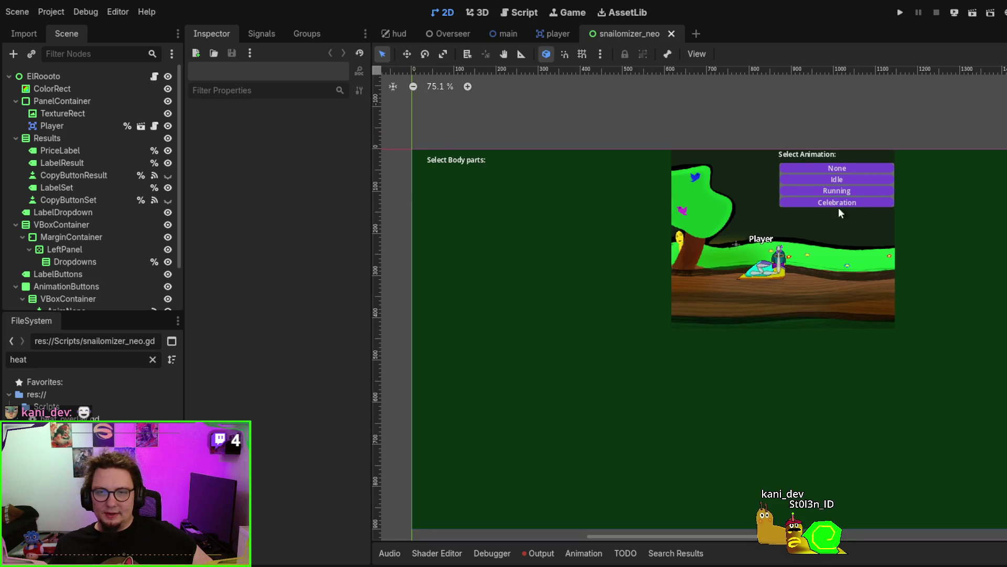
pyautogui.scroll(1, 782, 200)
pyautogui.click(555, 34)
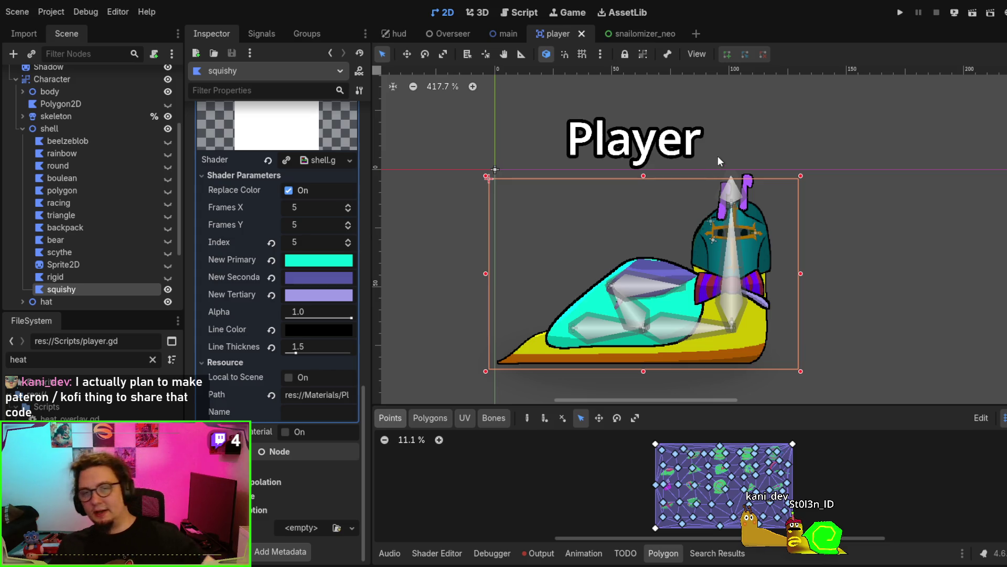
pyautogui.click(496, 32)
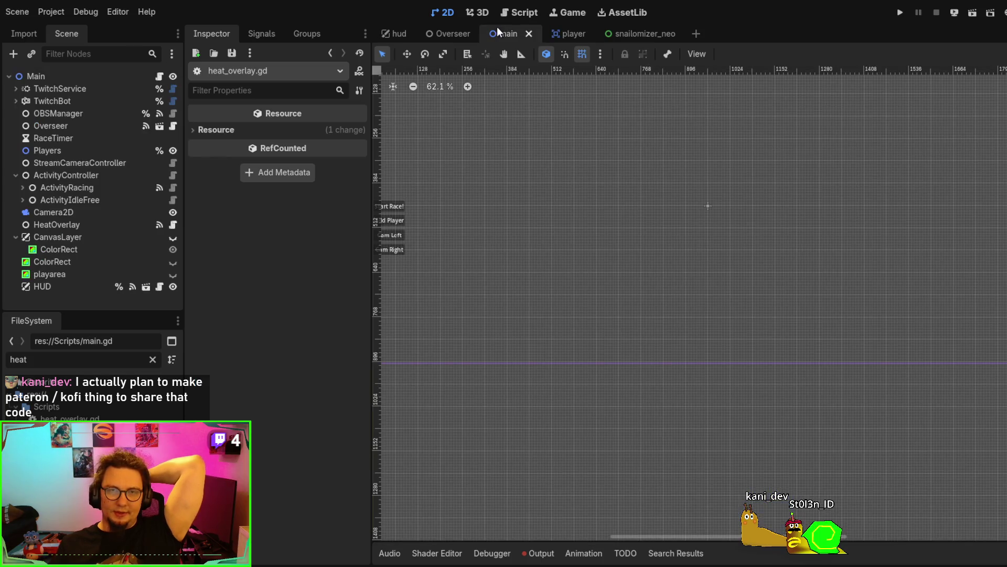